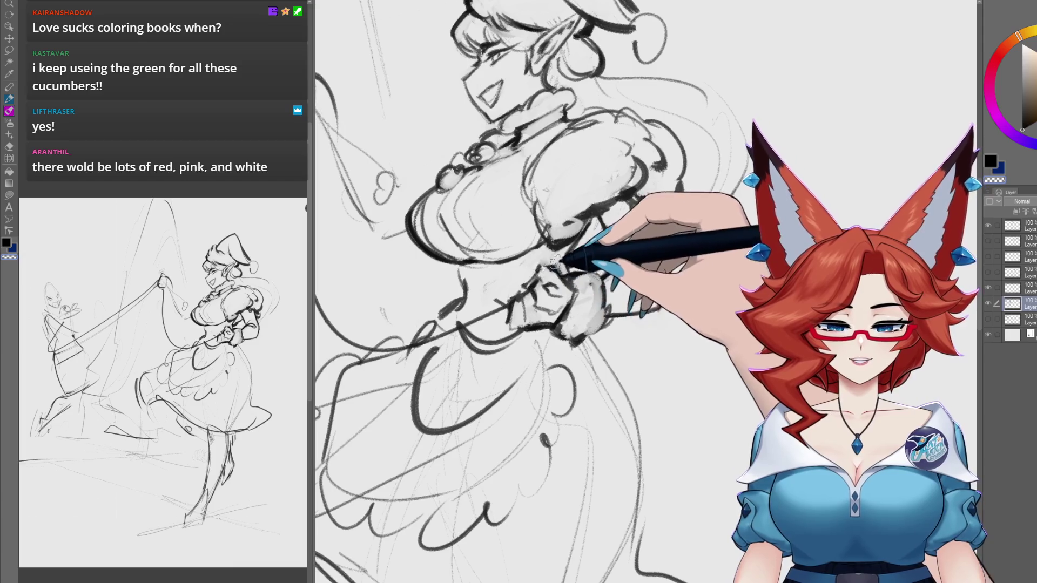
Step: Ink scalloped fur outlines over the puffy sleeve and a bold line along its lower edge
scroll(555, 264, "down", 2)
scroll(555, 263, "down", 3)
scroll(643, 351, "up", 2)
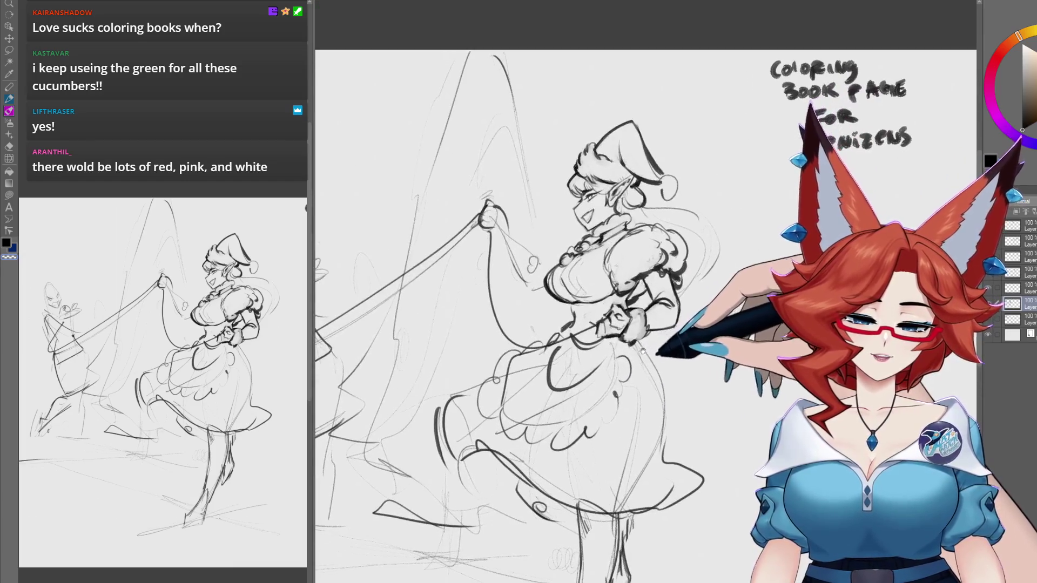
scroll(567, 324, "up", 3)
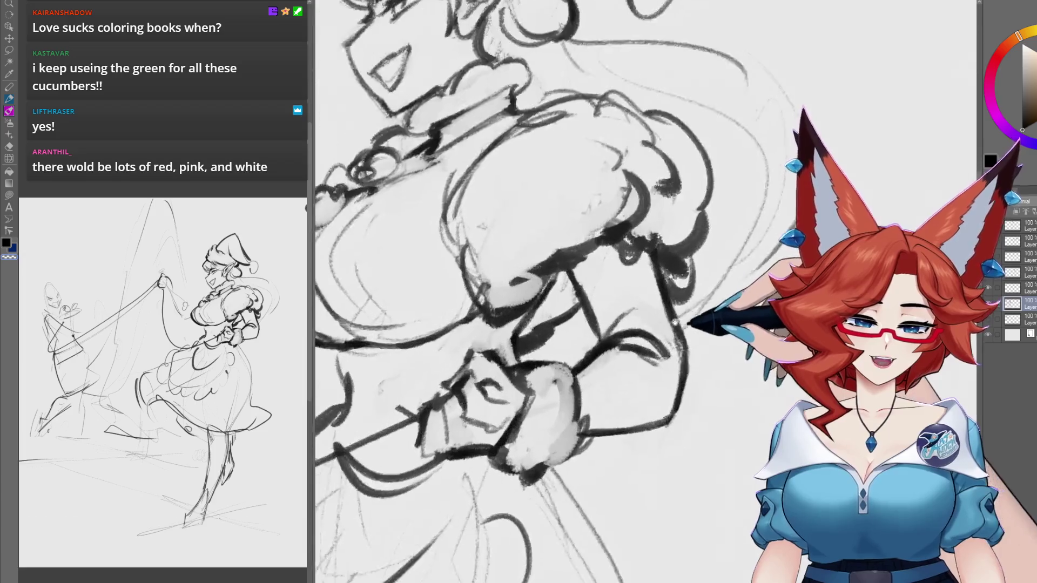
scroll(535, 305, "up", 2)
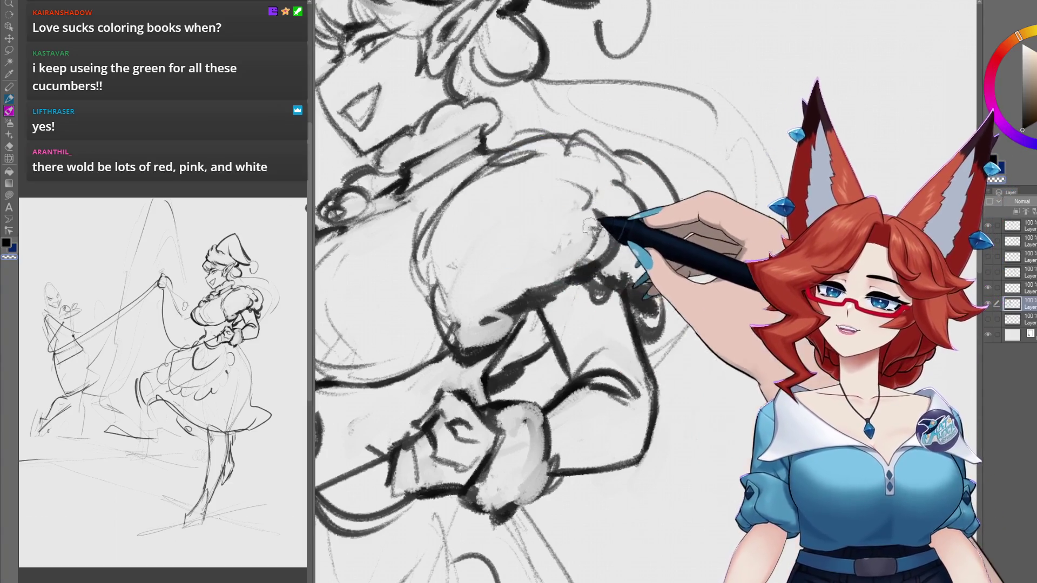
left_click_drag(590, 227, 664, 302)
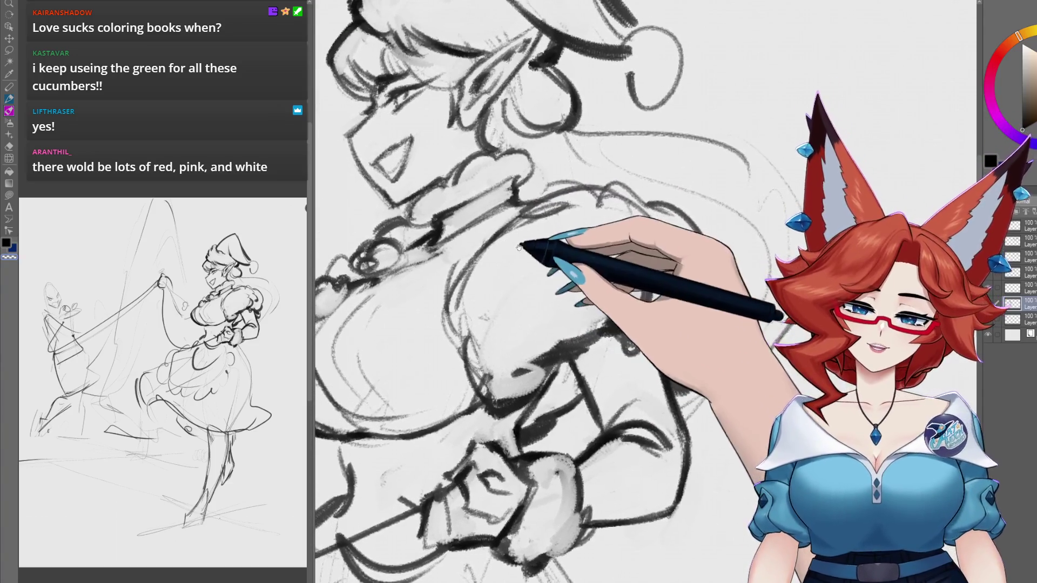
left_click_drag(519, 248, 563, 254)
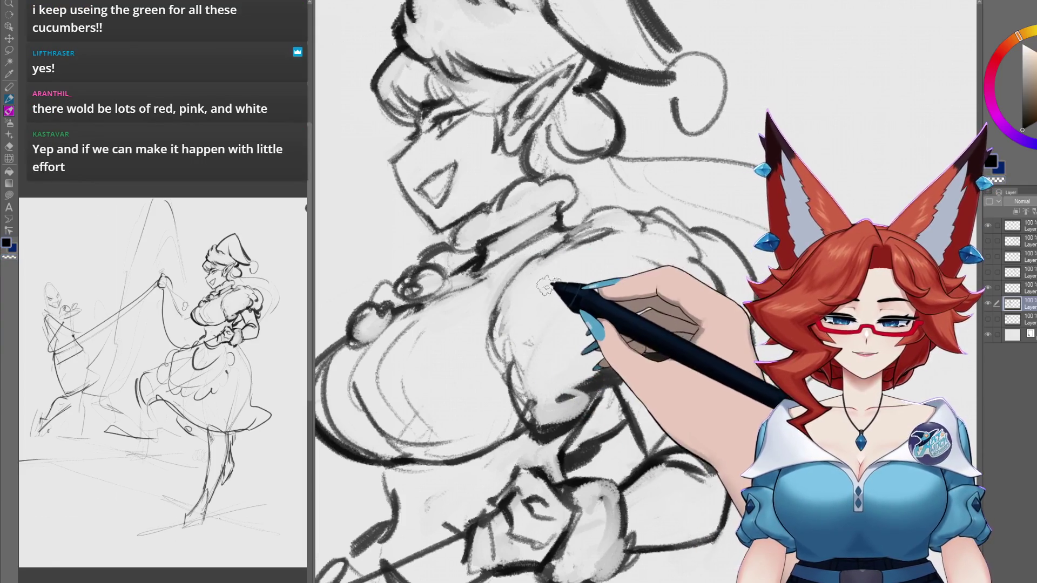
left_click_drag(532, 324, 669, 278)
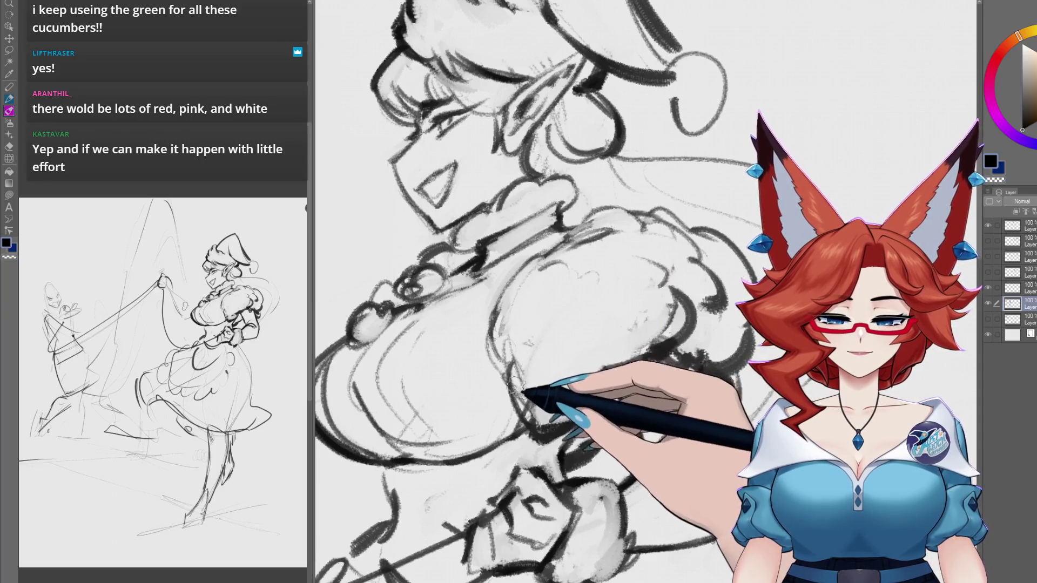
left_click_drag(539, 361, 527, 406)
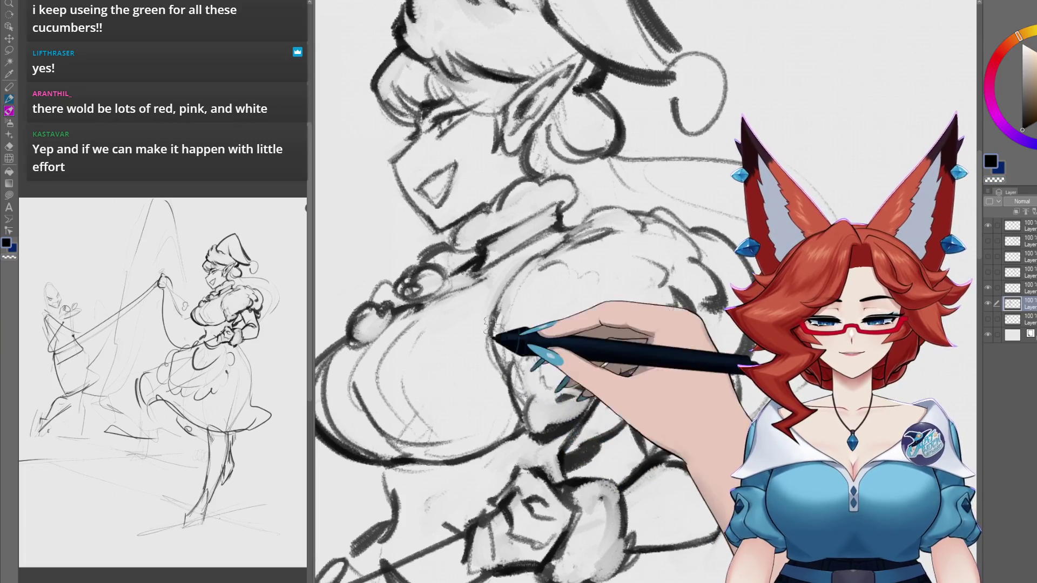
Step: Pan the view up to the top of the sleeve and the hat
scroll(515, 373, "down", 3)
scroll(629, 291, "up", 3)
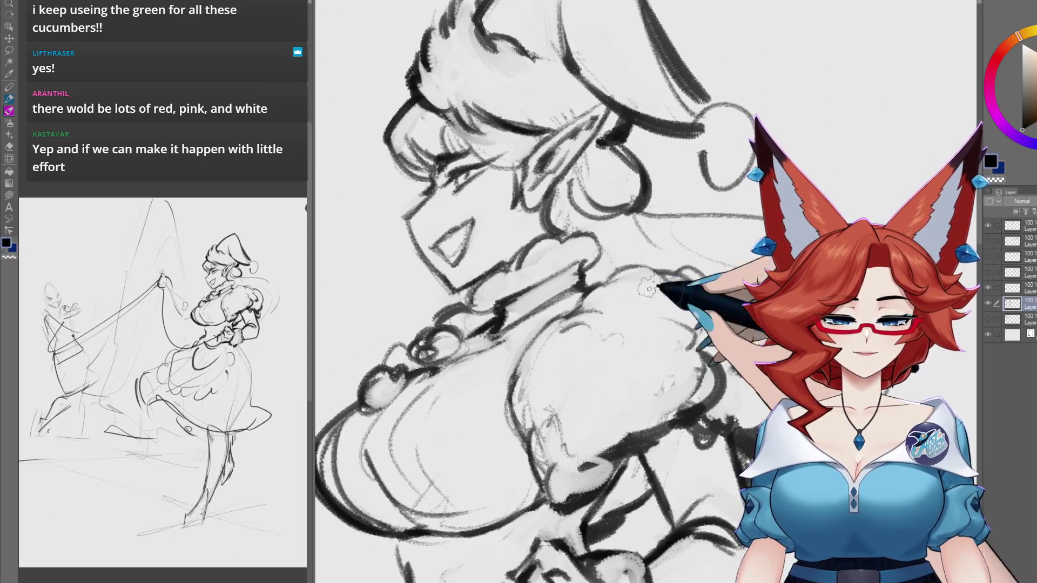
left_click_drag(648, 289, 551, 311)
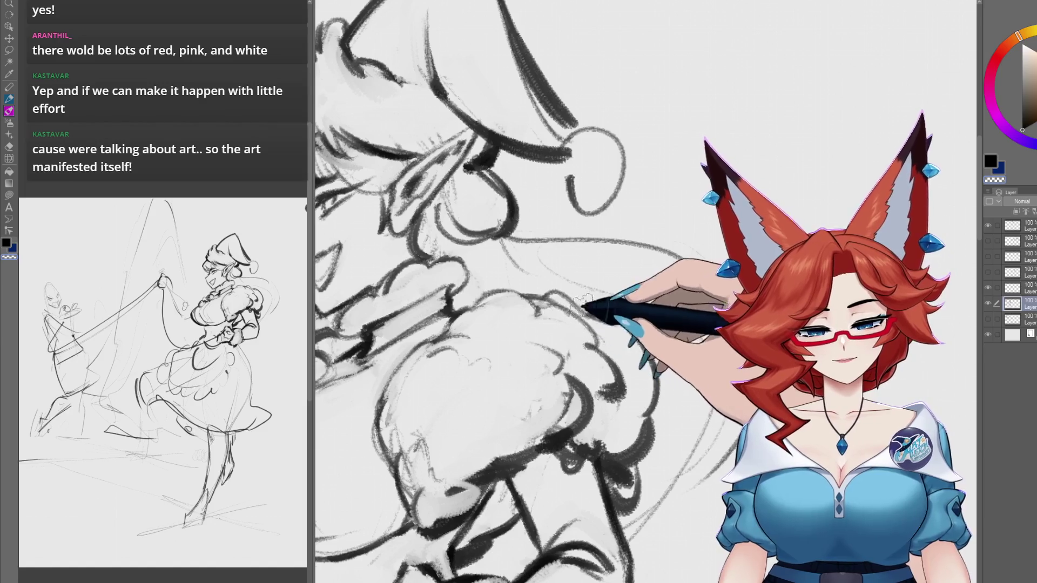
scroll(675, 393, "down", 3)
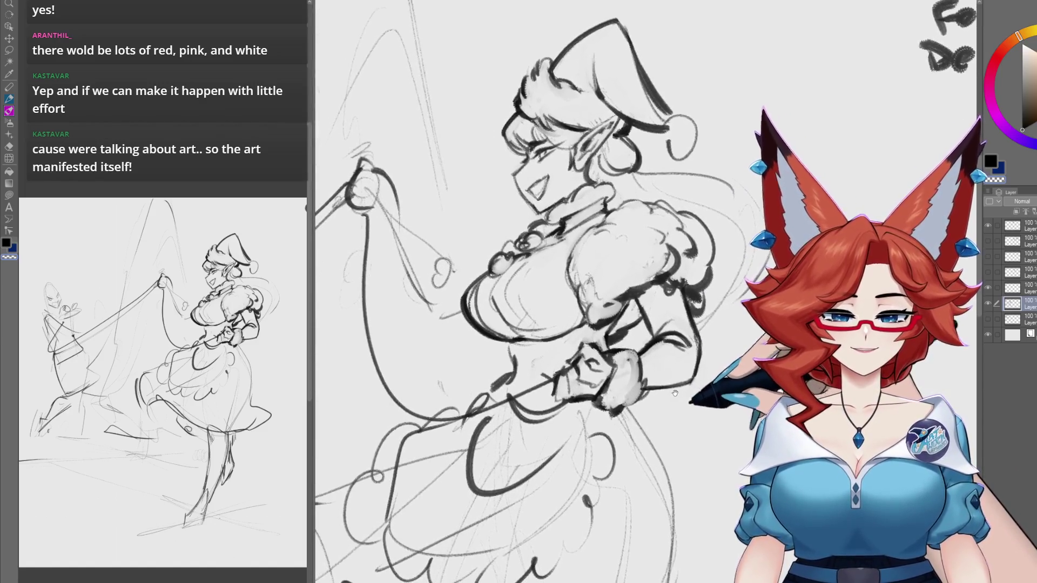
Step: Rotate and pan the canvas to frame the bodice's chest and collar up close
left_click_drag(676, 393, 661, 410)
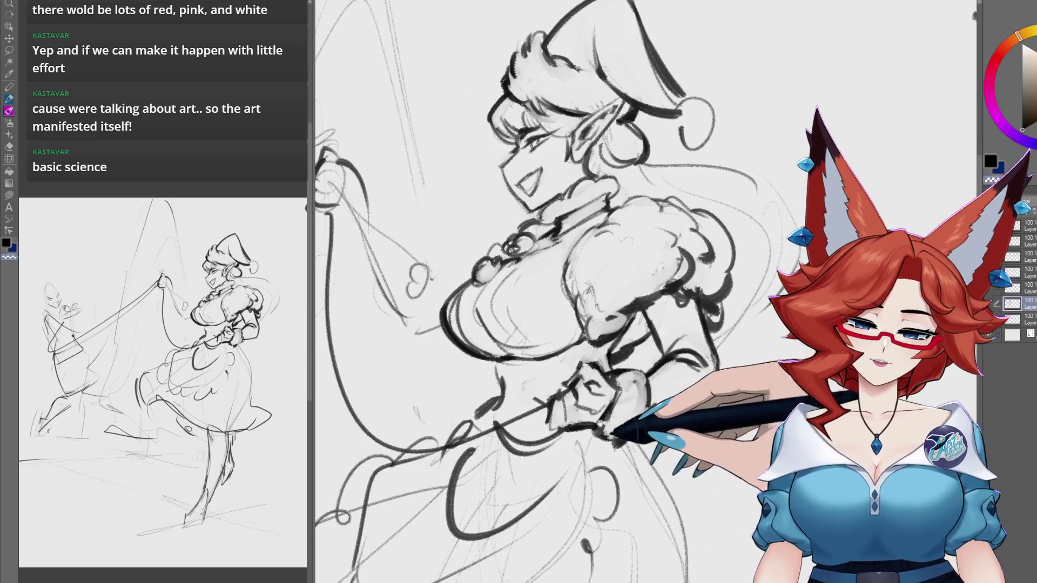
mouse_move(679, 357)
left_mouse_down()
mouse_move(565, 380)
mouse_move(565, 351)
left_mouse_up()
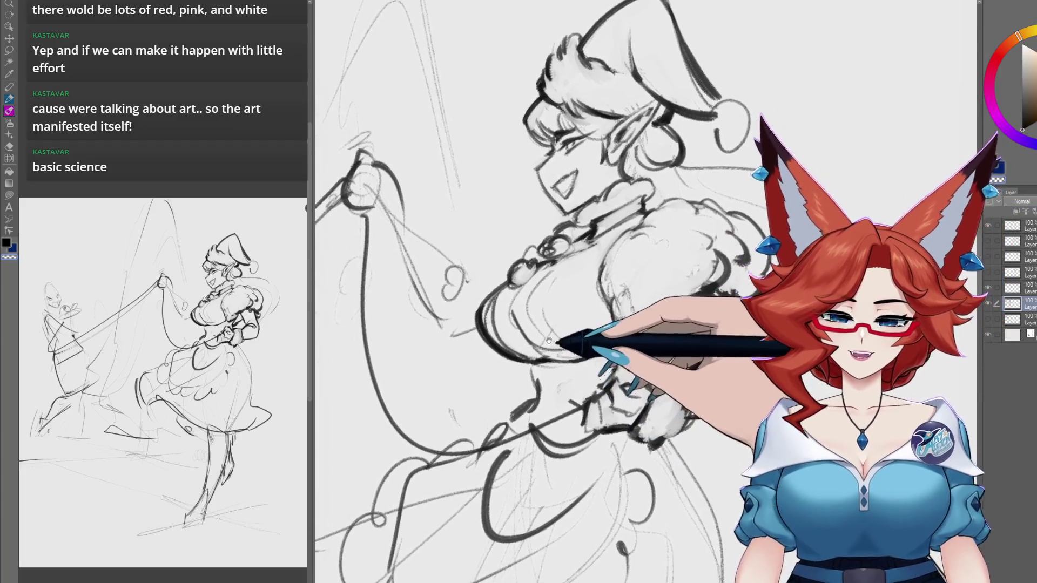
mouse_move(603, 380)
left_mouse_down()
mouse_move(588, 295)
mouse_move(603, 298)
left_mouse_up()
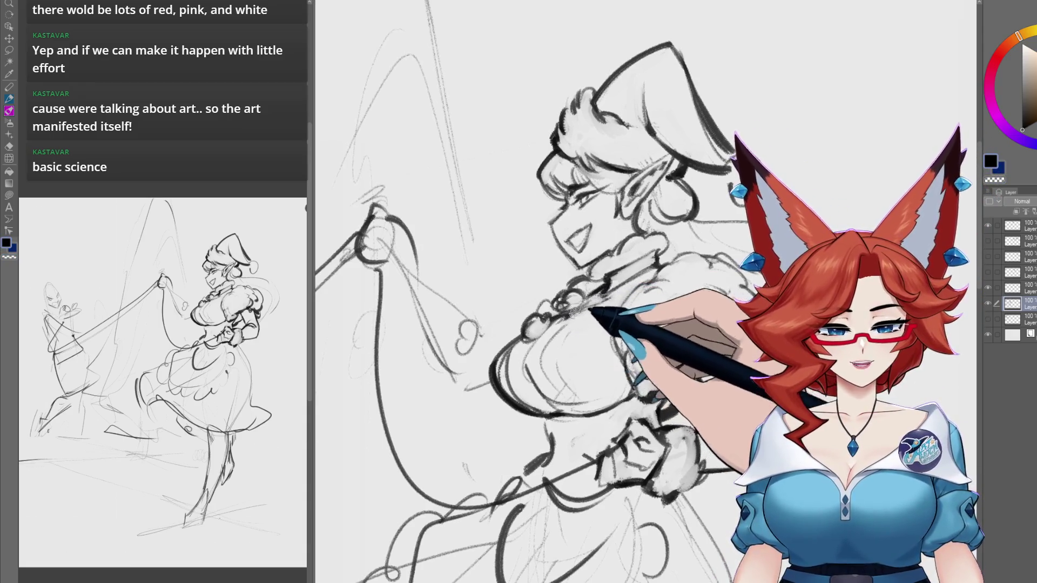
left_click_drag(713, 311, 562, 336)
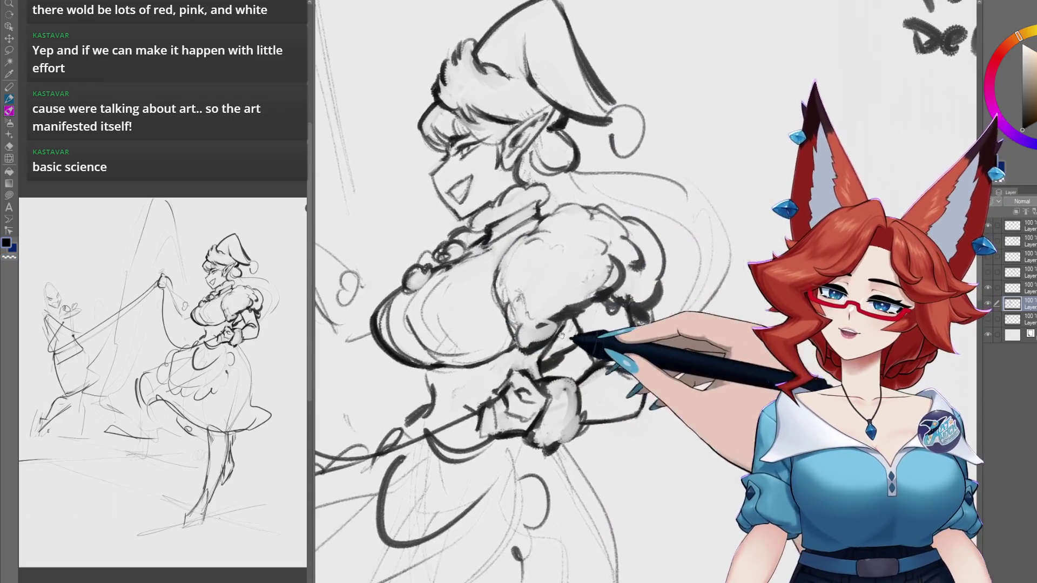
left_click_drag(538, 265, 606, 314)
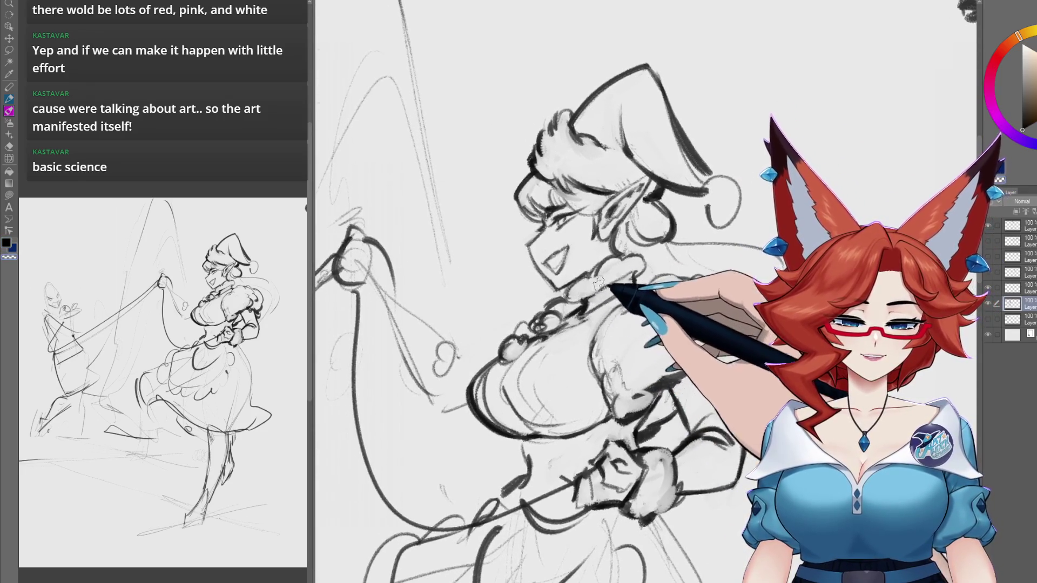
scroll(668, 391, "down", 4)
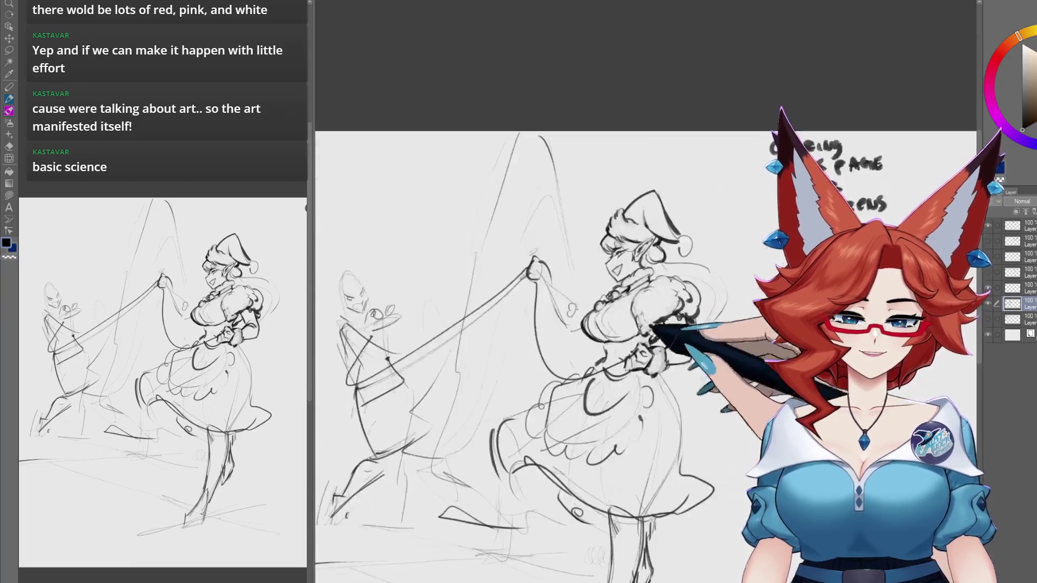
Step: Pan down to the skirt and ink a scalloped ruffle stroke along its hem
mouse_move(668, 391)
left_mouse_down()
mouse_move(739, 363)
mouse_move(647, 397)
left_mouse_up()
scroll(739, 364, "up", 3)
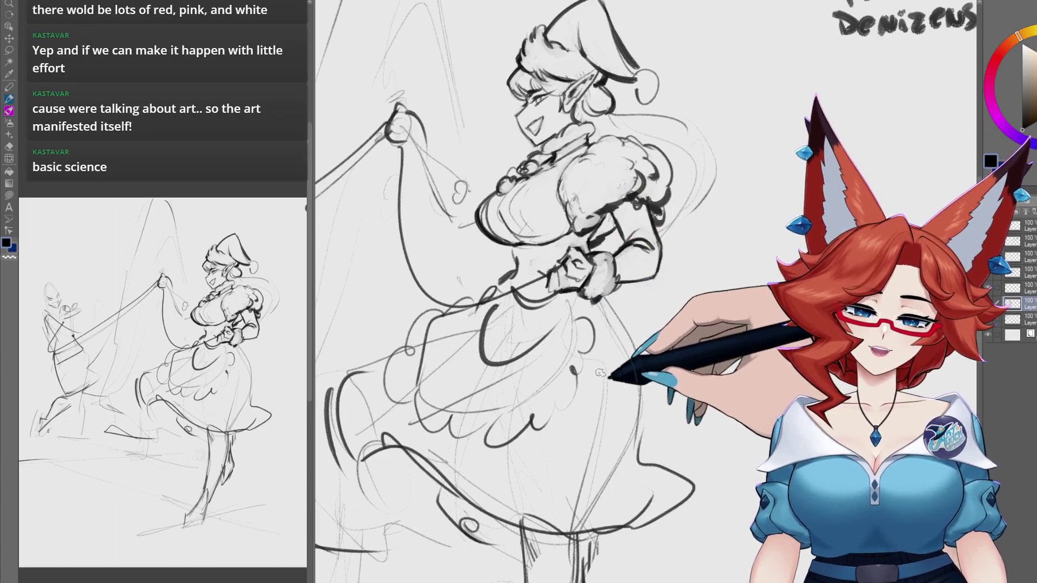
mouse_move(575, 373)
left_mouse_down()
mouse_move(644, 386)
mouse_move(579, 341)
left_mouse_up()
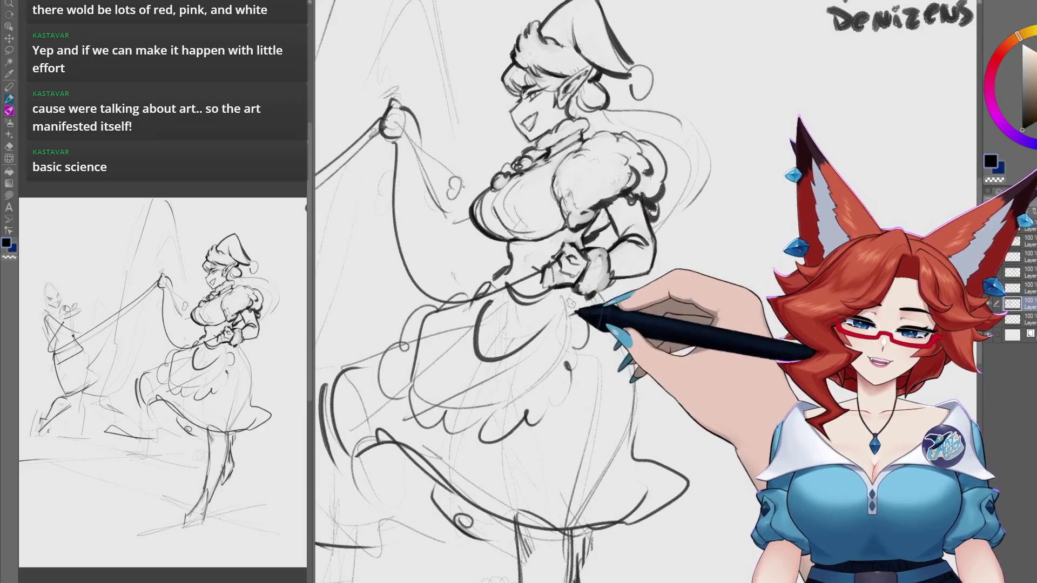
left_click_drag(569, 301, 612, 278)
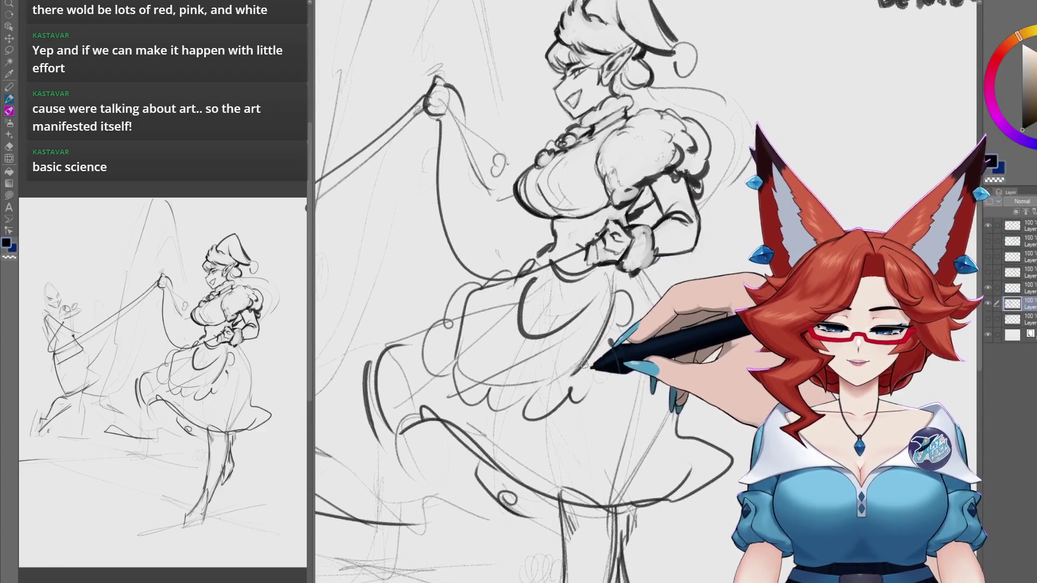
left_click_drag(546, 385, 545, 394)
left_click_drag(503, 426, 565, 403)
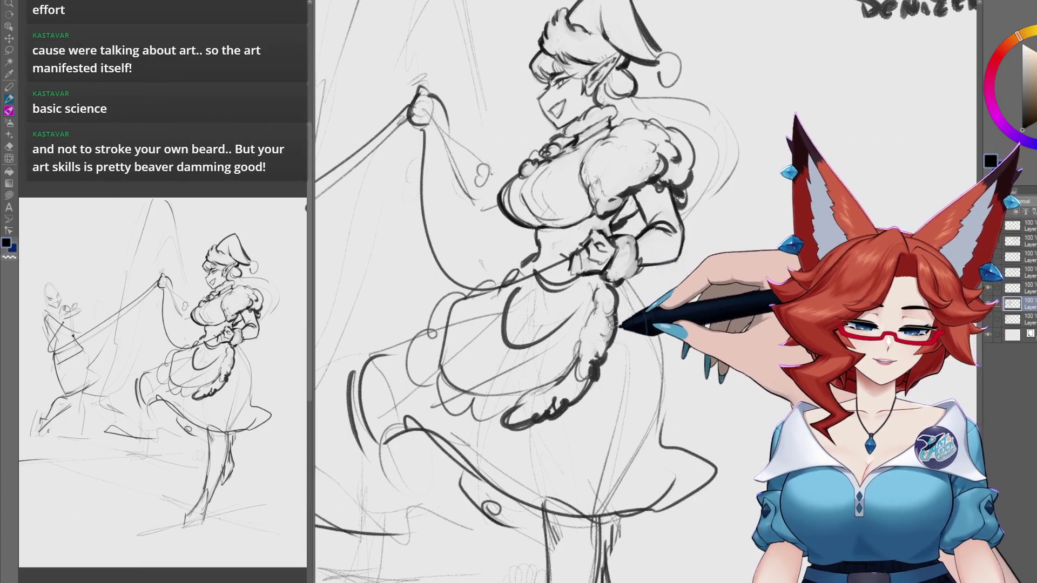
left_click_drag(604, 348, 608, 342)
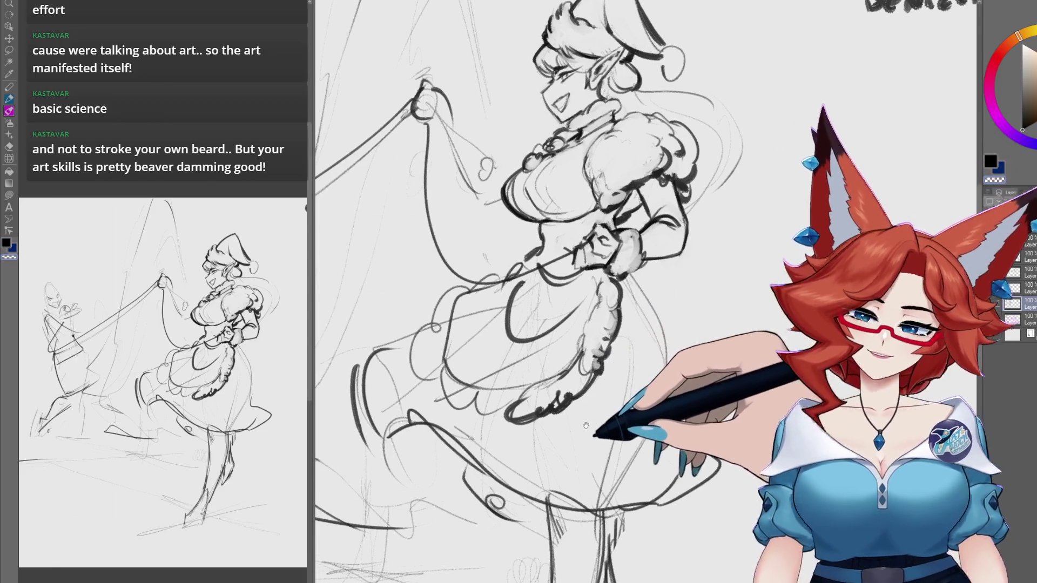
left_click_drag(590, 433, 595, 405)
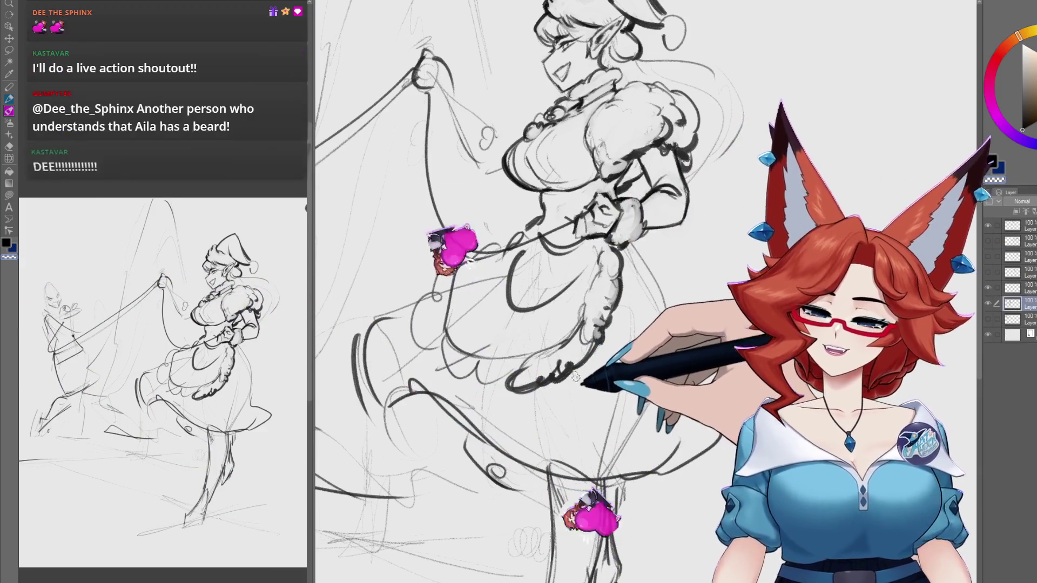
scroll(561, 402, "up", 3)
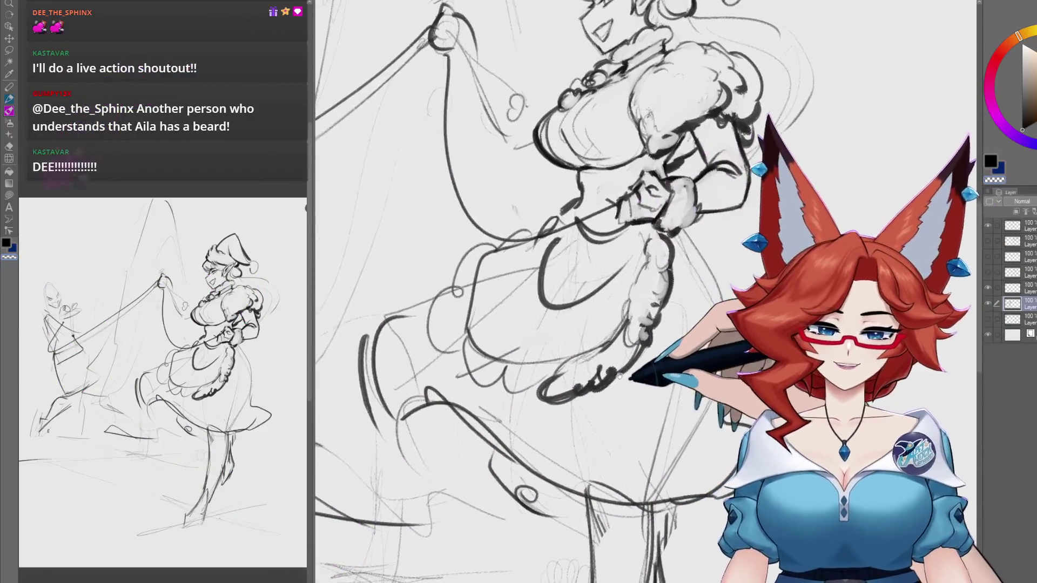
Step: Rotate the canvas, then ink ruffles and dark shading along the skirt hem's fur trim
left_click_drag(616, 368, 649, 341)
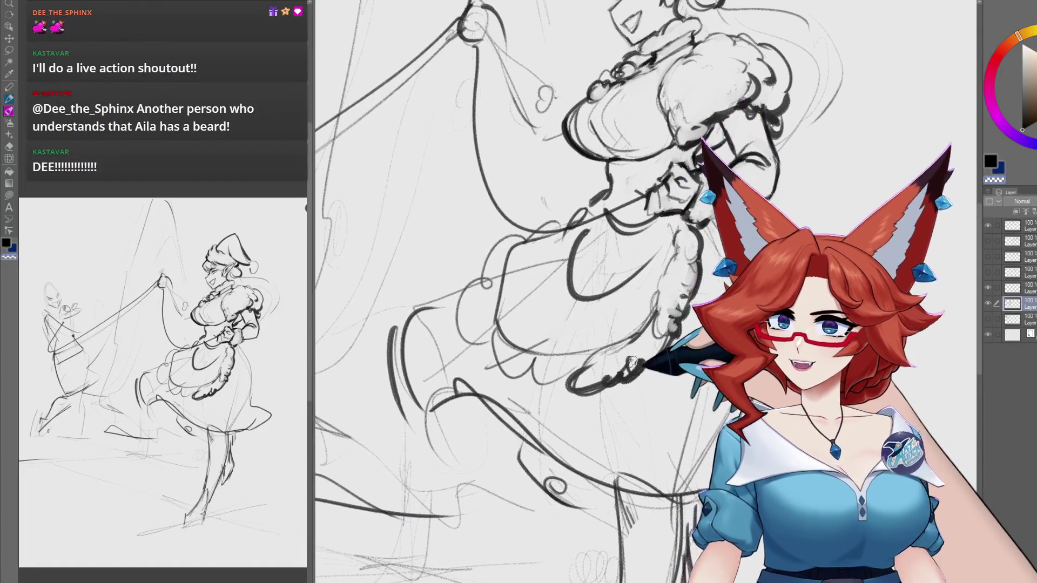
left_click_drag(636, 361, 647, 352)
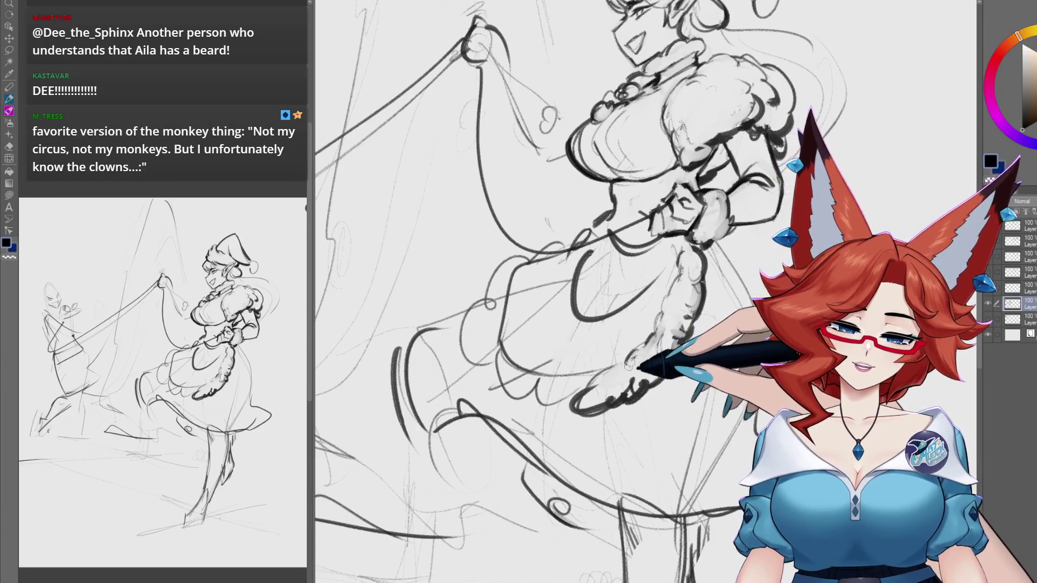
left_click_drag(644, 349, 625, 365)
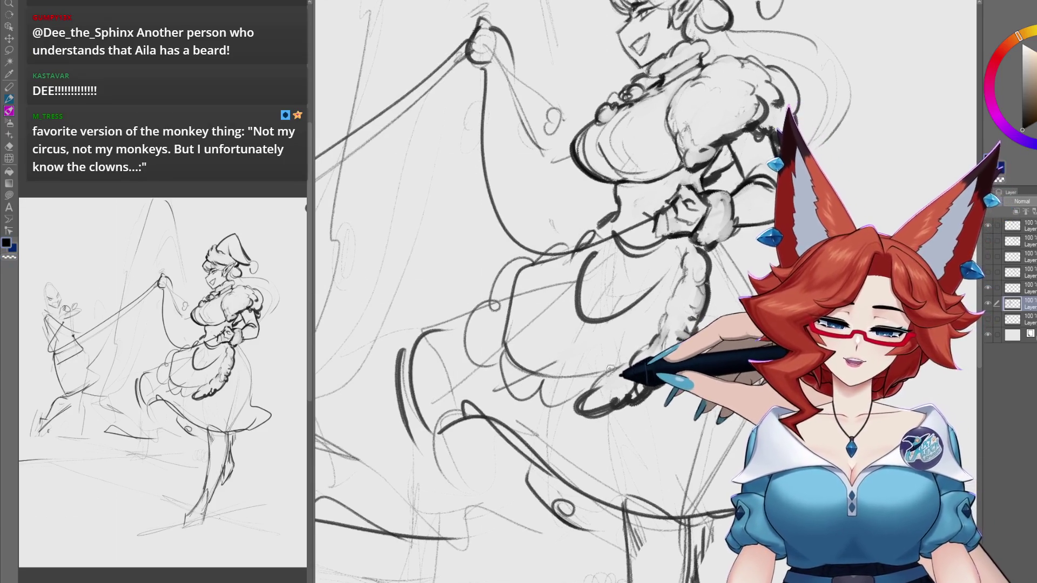
mouse_move(568, 399)
left_mouse_down()
mouse_move(575, 365)
mouse_move(557, 381)
left_mouse_up()
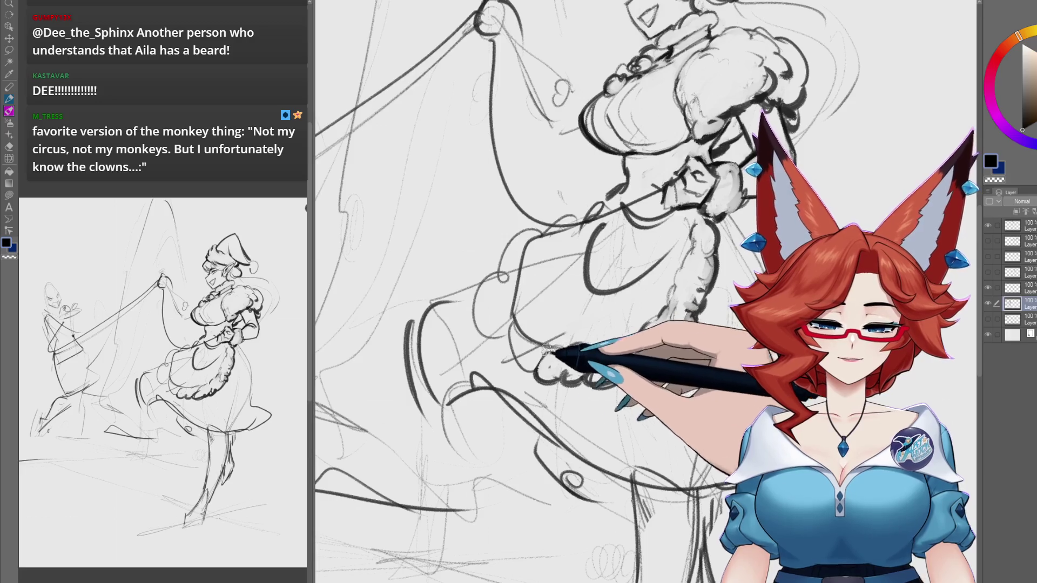
mouse_move(546, 350)
left_mouse_down()
mouse_move(543, 378)
mouse_move(659, 354)
left_mouse_up()
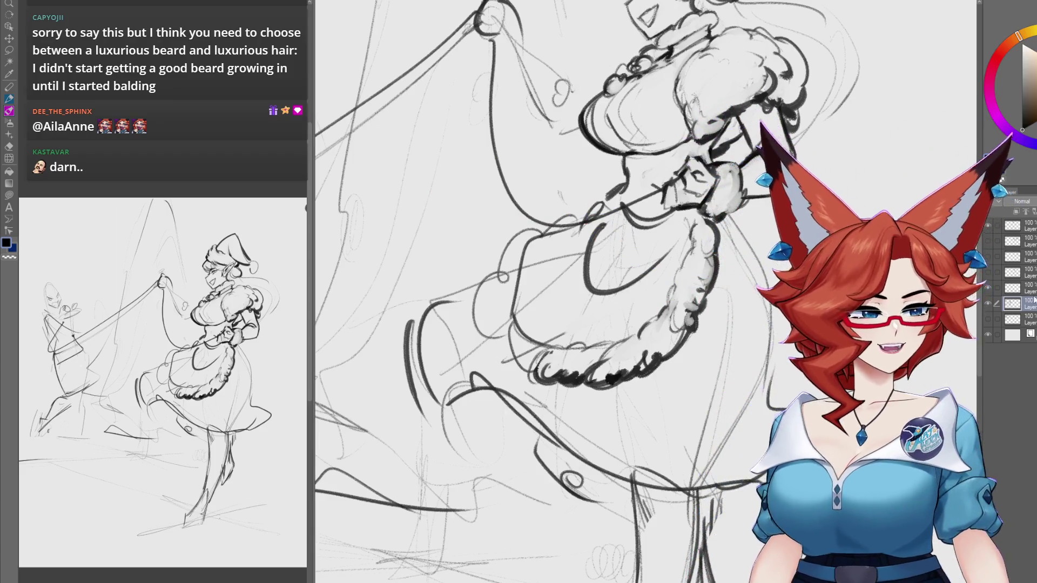
left_click_drag(667, 367, 625, 382)
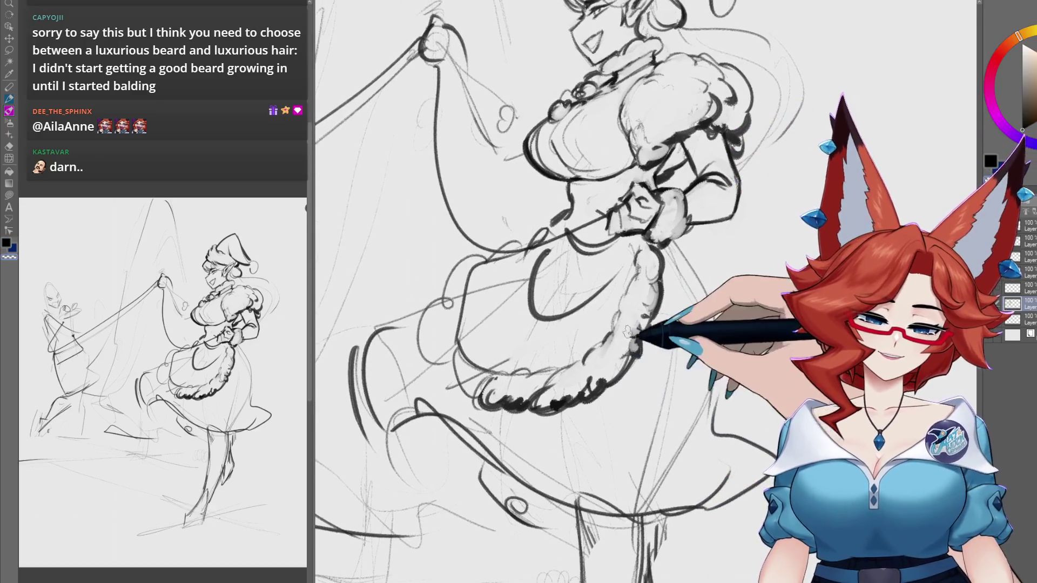
Step: Pan around the skirt and waist, then up to the handwritten note at the top
left_click_drag(628, 319, 618, 322)
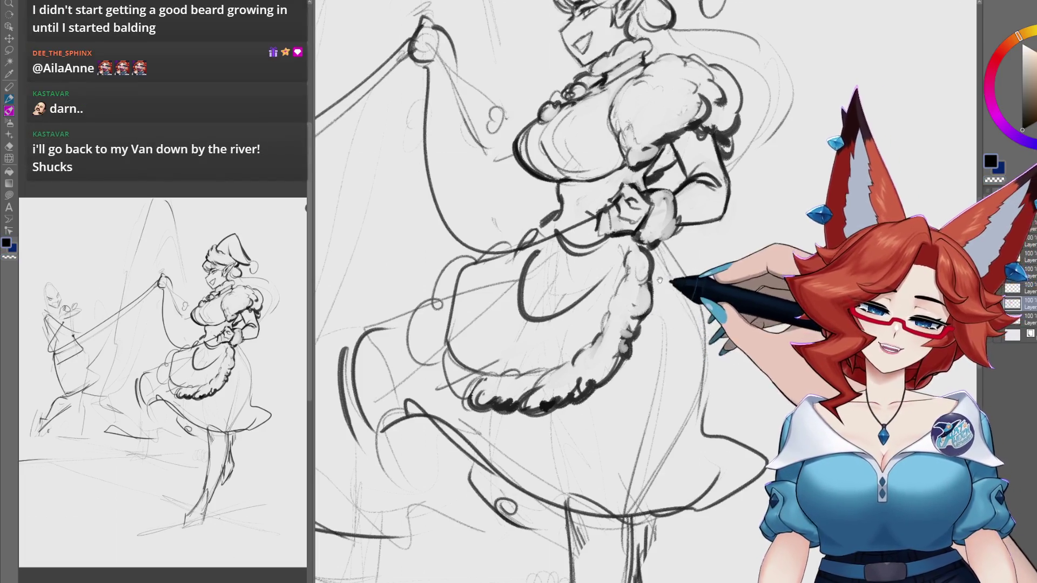
left_click_drag(650, 286, 641, 286)
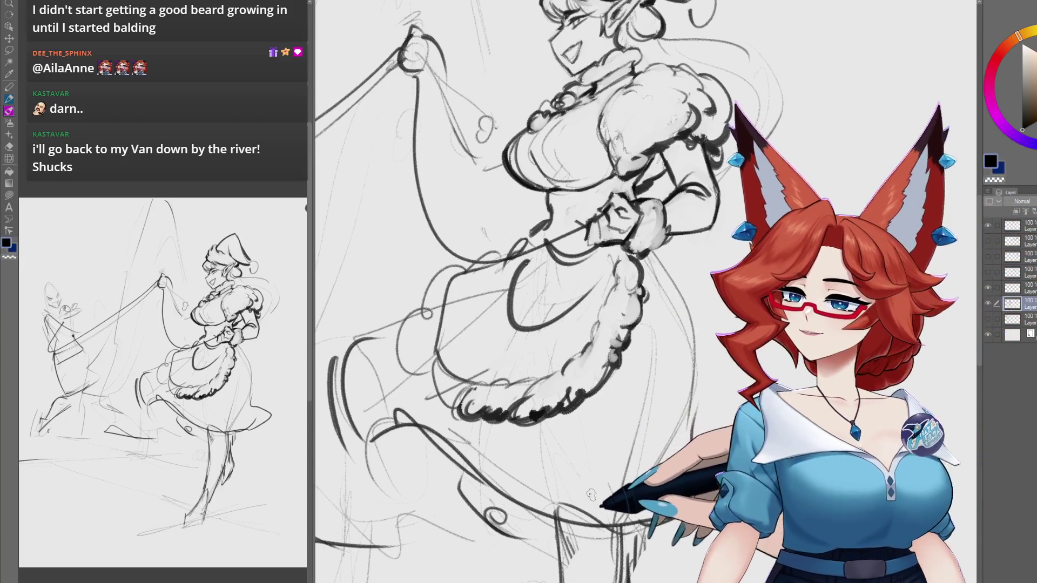
left_click_drag(623, 366, 636, 417)
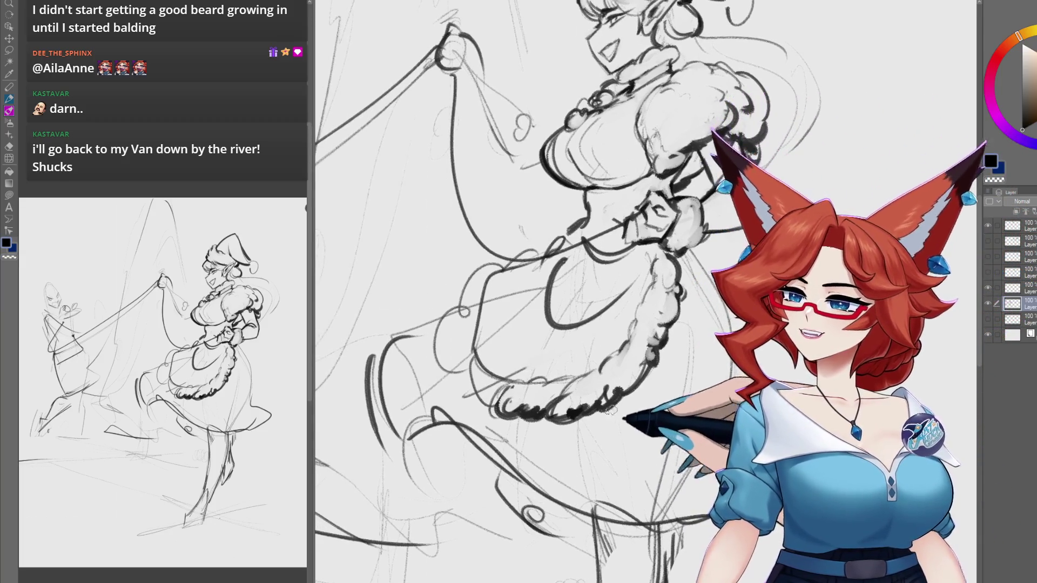
left_click_drag(496, 325, 594, 287)
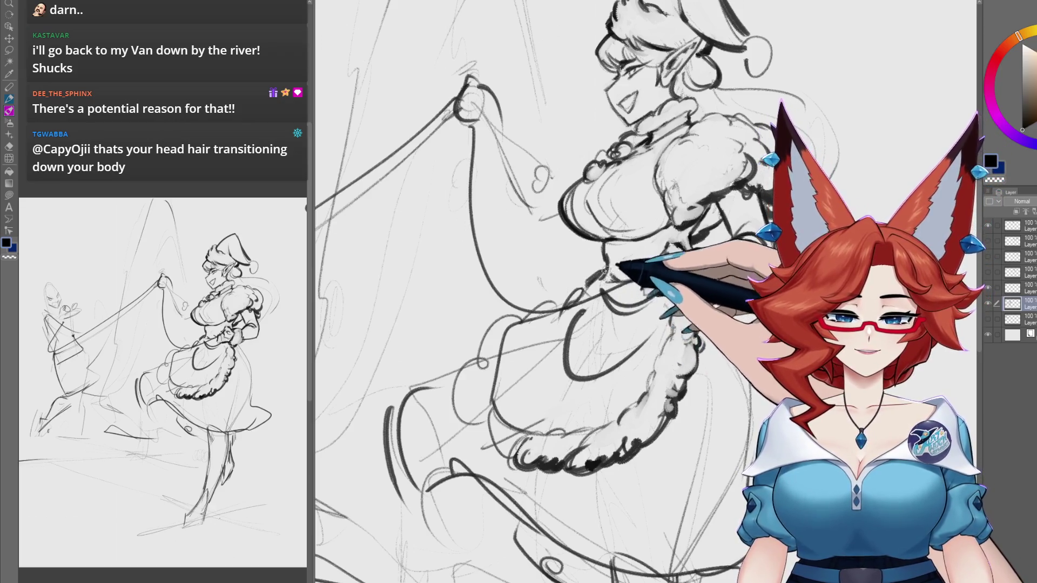
left_click_drag(600, 278, 596, 283)
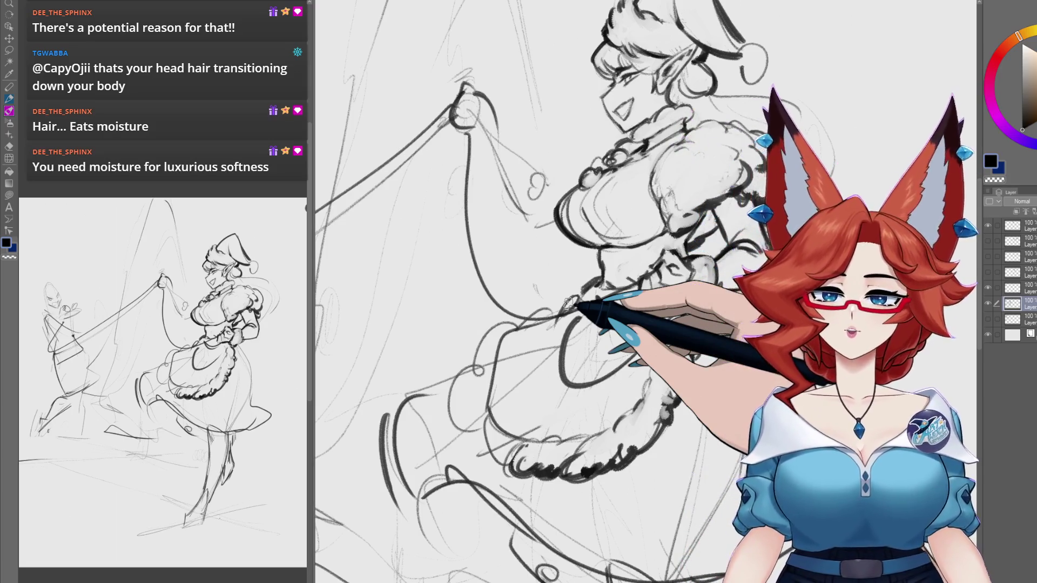
left_click_drag(568, 303, 543, 331)
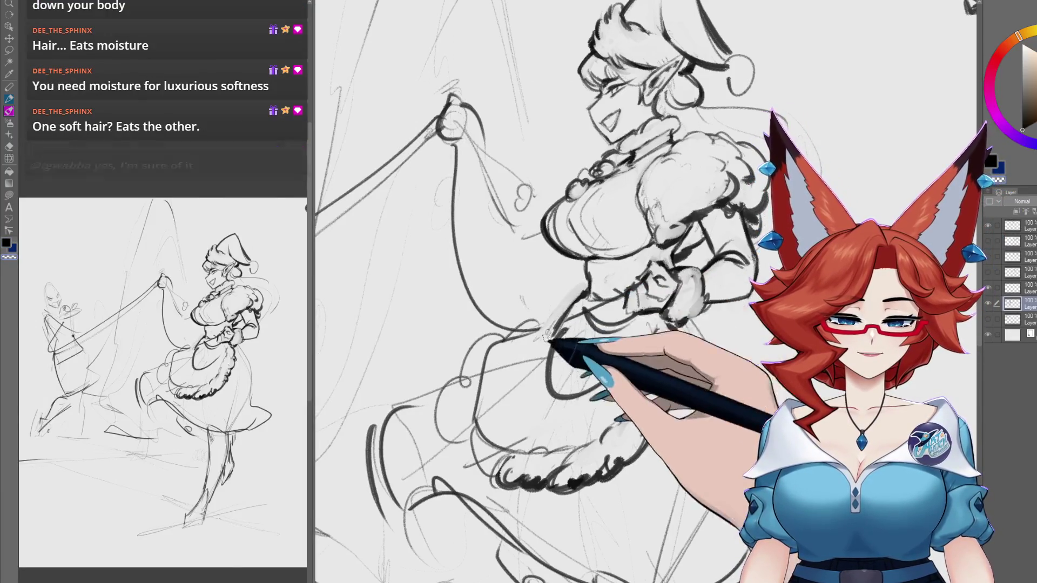
mouse_move(584, 295)
left_mouse_down()
mouse_move(645, 305)
mouse_move(597, 293)
left_mouse_up()
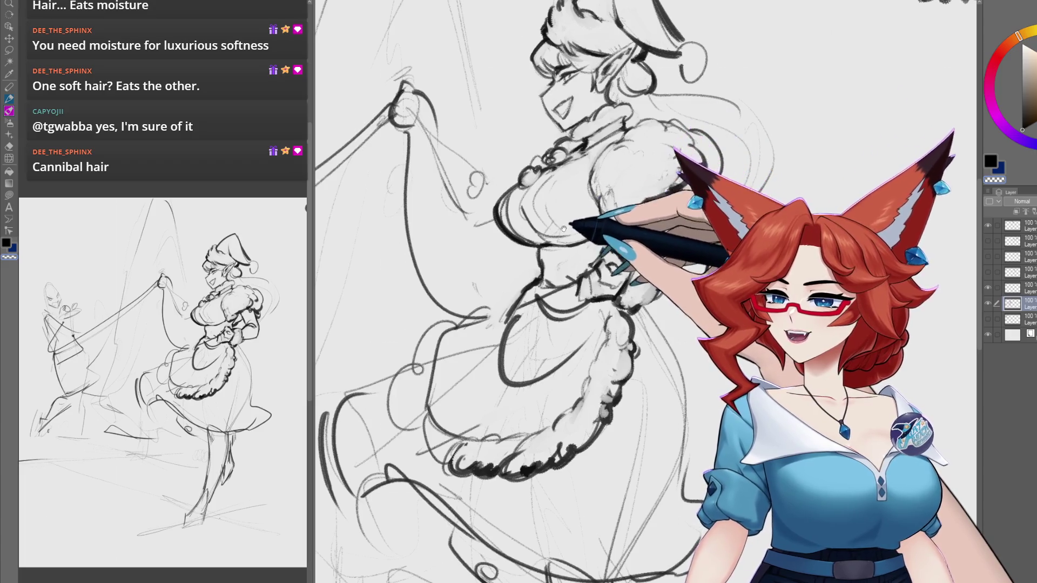
left_click_drag(563, 212, 559, 204)
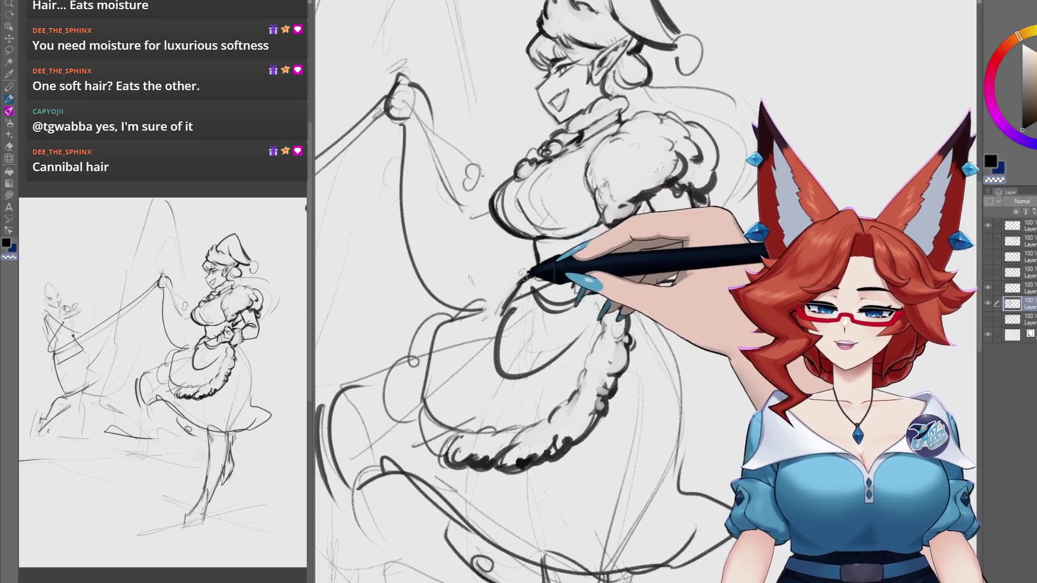
left_click_drag(573, 400, 593, 406)
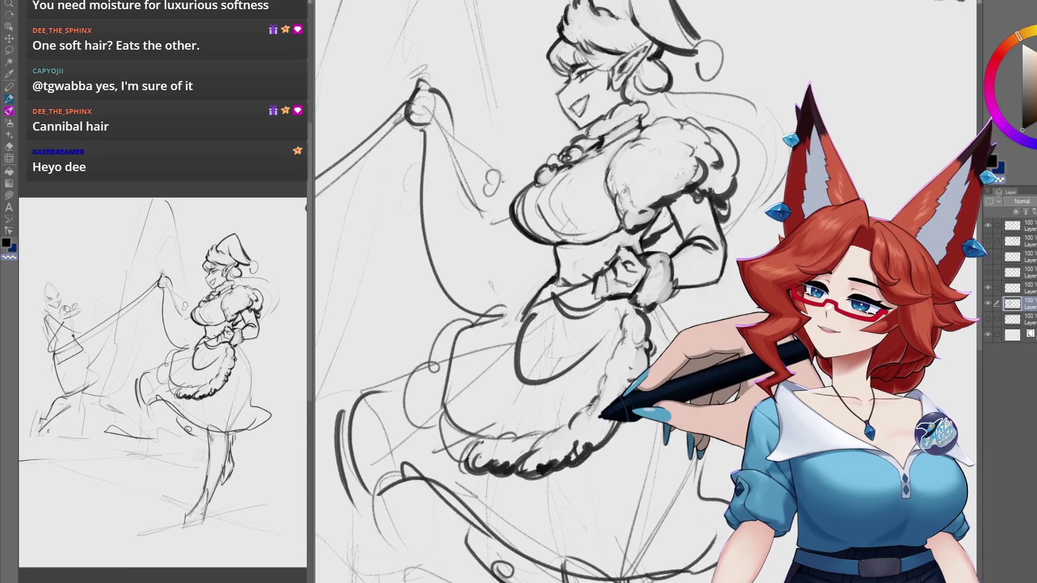
left_click_drag(590, 403, 651, 381)
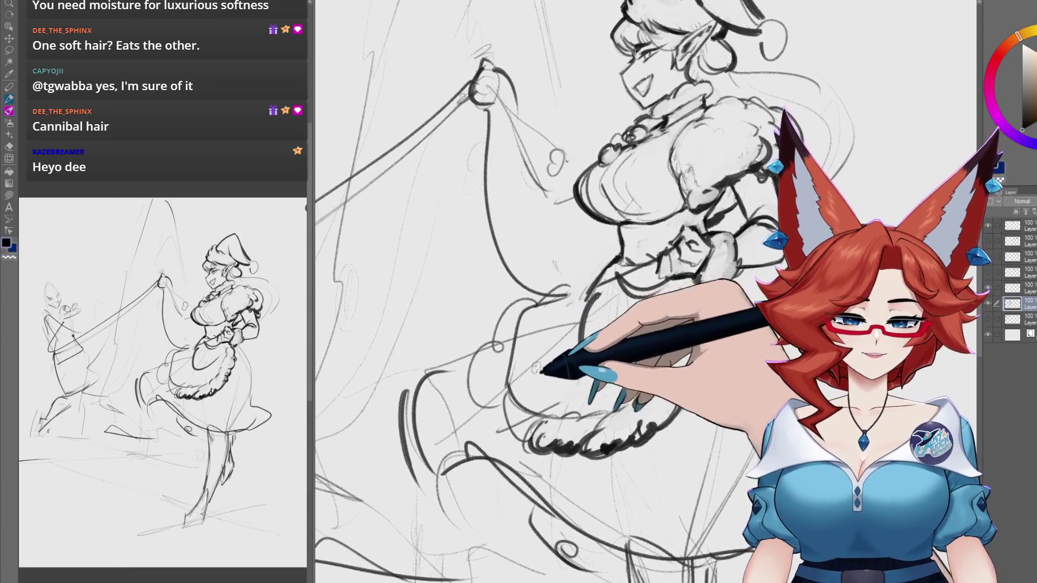
left_click_drag(575, 291, 578, 300)
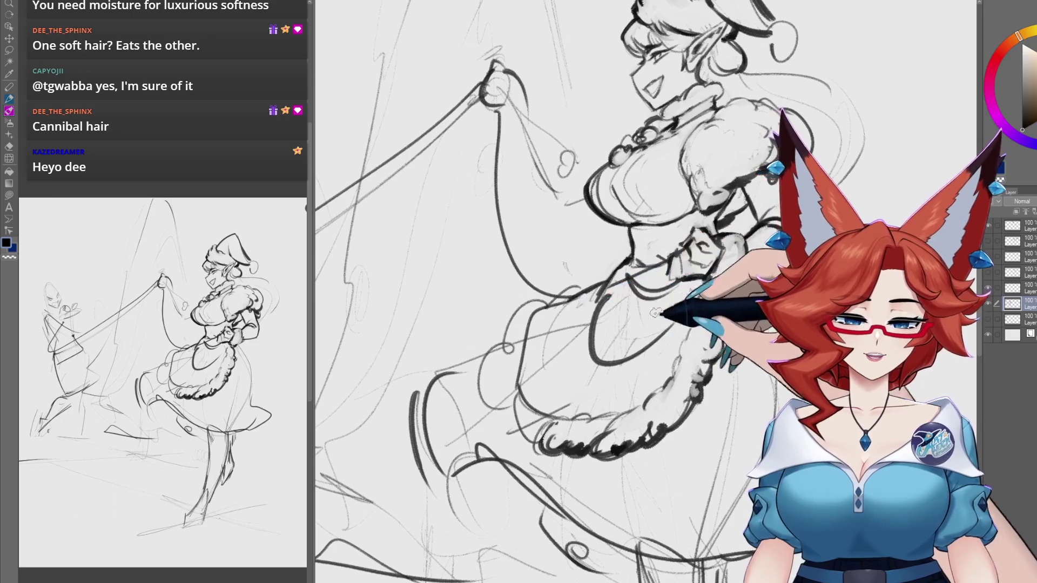
mouse_move(656, 314)
left_mouse_down()
mouse_move(704, 412)
mouse_move(686, 388)
left_mouse_up()
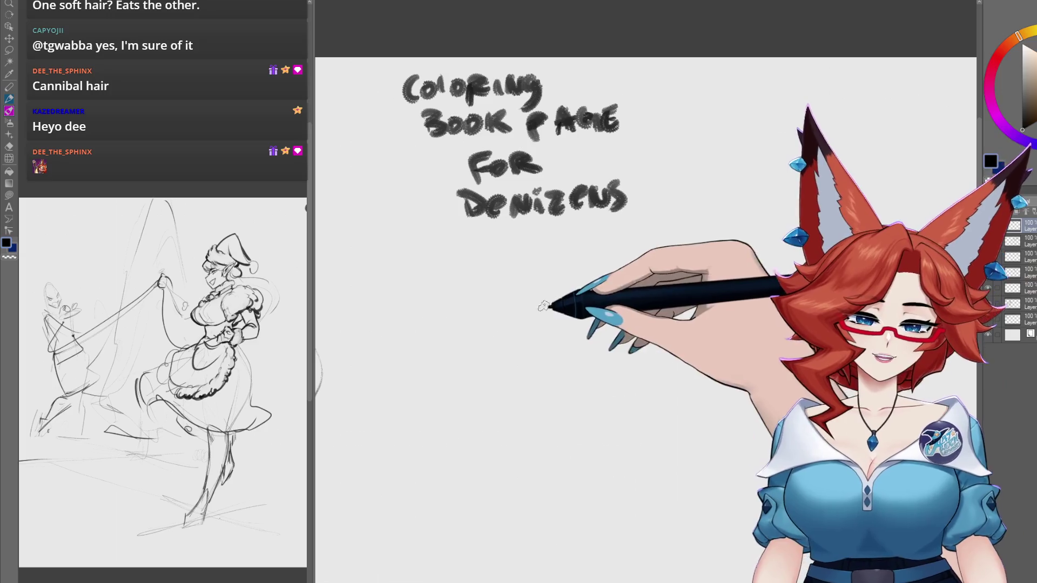
Step: Handwrite '-ART Book' under the heading, then shift the note to make room below
mouse_move(606, 318)
left_mouse_down()
mouse_move(628, 318)
mouse_move(656, 283)
left_mouse_up()
mouse_move(647, 285)
left_mouse_down()
mouse_move(645, 314)
mouse_move(670, 317)
left_mouse_up()
left_click_drag(702, 300, 723, 301)
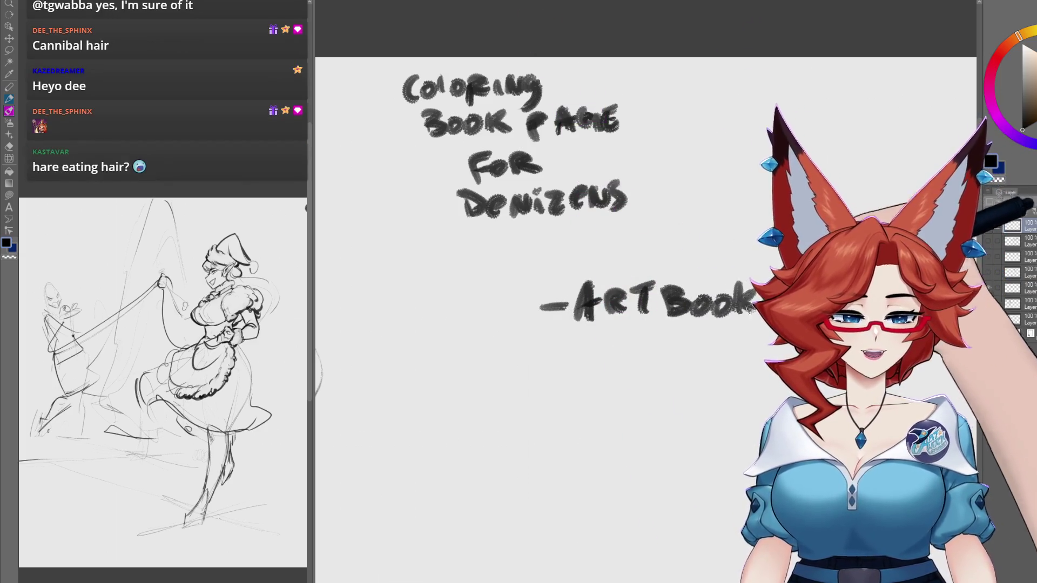
mouse_move(758, 418)
left_mouse_down()
mouse_move(693, 441)
mouse_move(706, 394)
left_mouse_up()
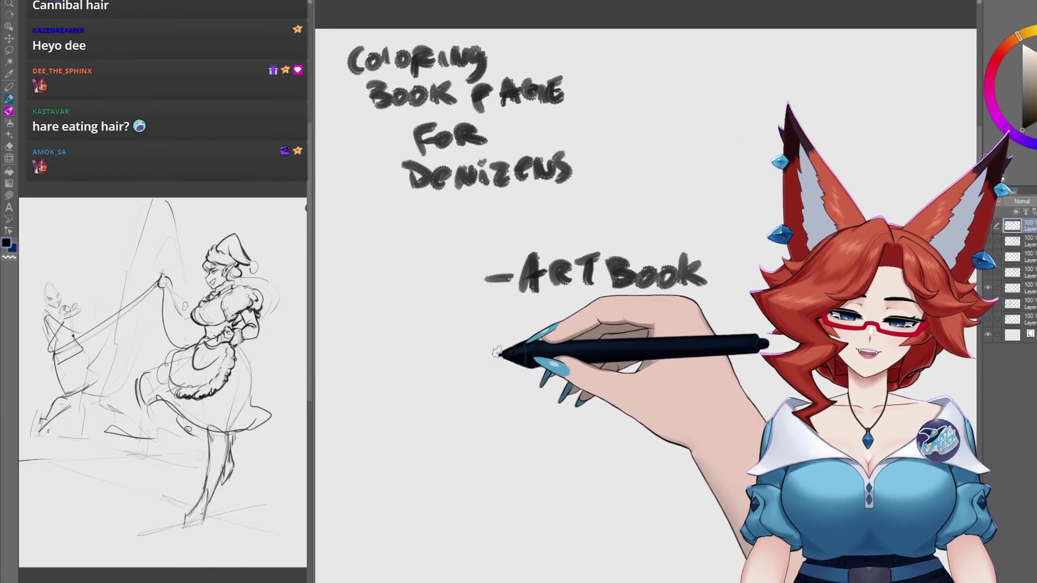
Step: Handwrite '-COLOR BOOK' as the second item and start a third dash below it
left_click_drag(485, 355, 506, 355)
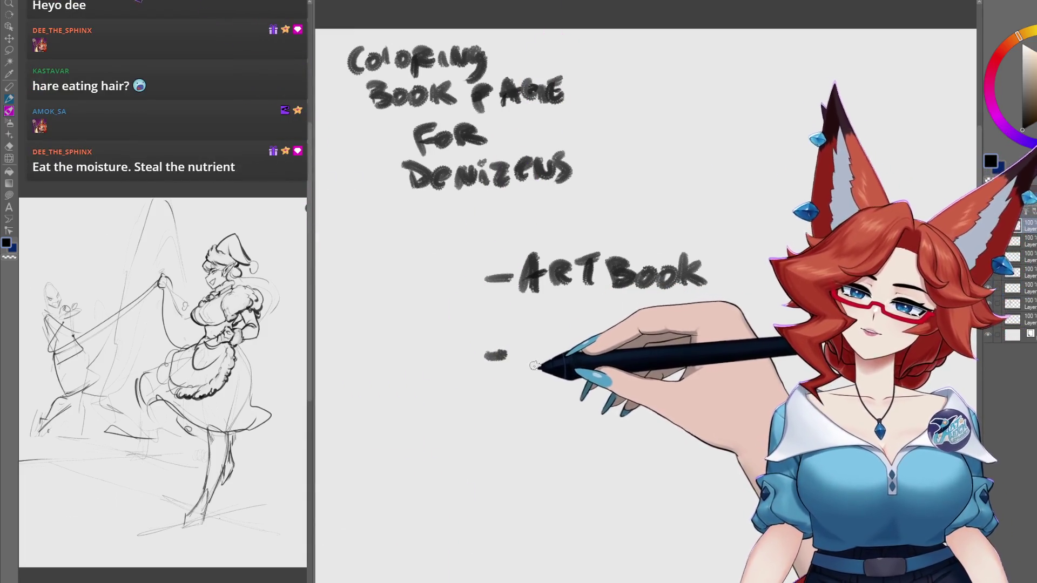
mouse_move(540, 340)
left_mouse_down()
mouse_move(542, 371)
mouse_move(555, 356)
mouse_move(571, 369)
left_mouse_up()
mouse_move(591, 353)
left_mouse_down()
mouse_move(627, 369)
mouse_move(678, 363)
left_mouse_up()
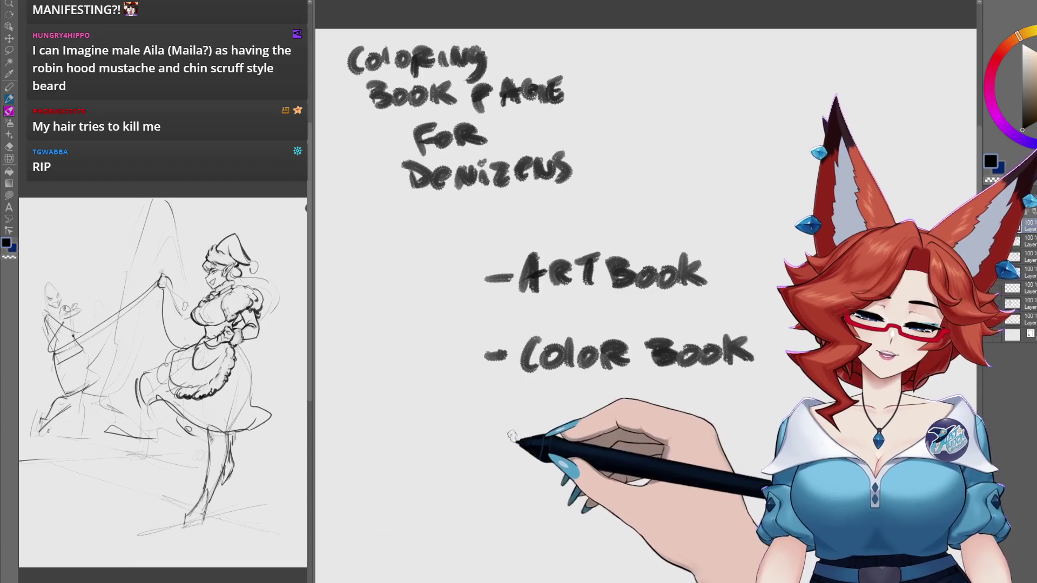
left_click_drag(481, 449, 563, 446)
Step: Finish and underline GAME, undoing stray strokes on the next item
left_click_drag(642, 430, 638, 444)
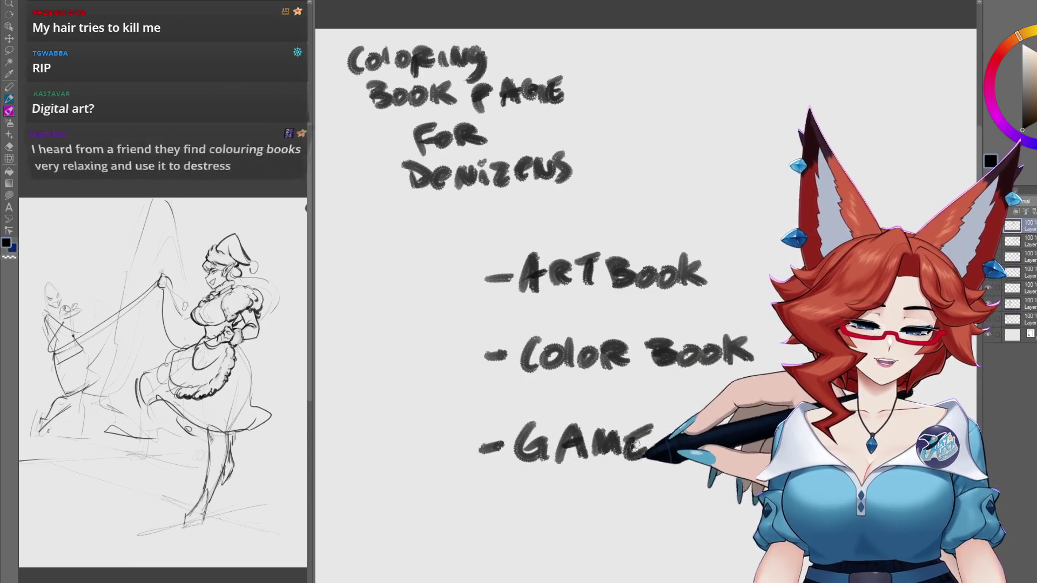
left_click_drag(675, 499, 631, 432)
left_click_drag(451, 414, 610, 410)
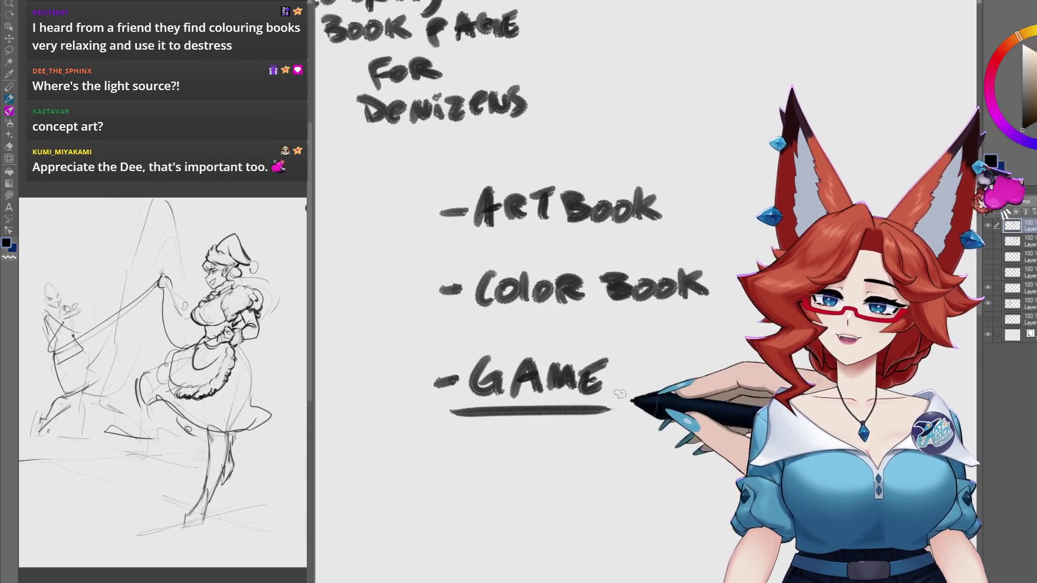
mouse_move(434, 479)
left_mouse_down()
mouse_move(455, 476)
mouse_move(470, 499)
mouse_move(476, 468)
left_mouse_up()
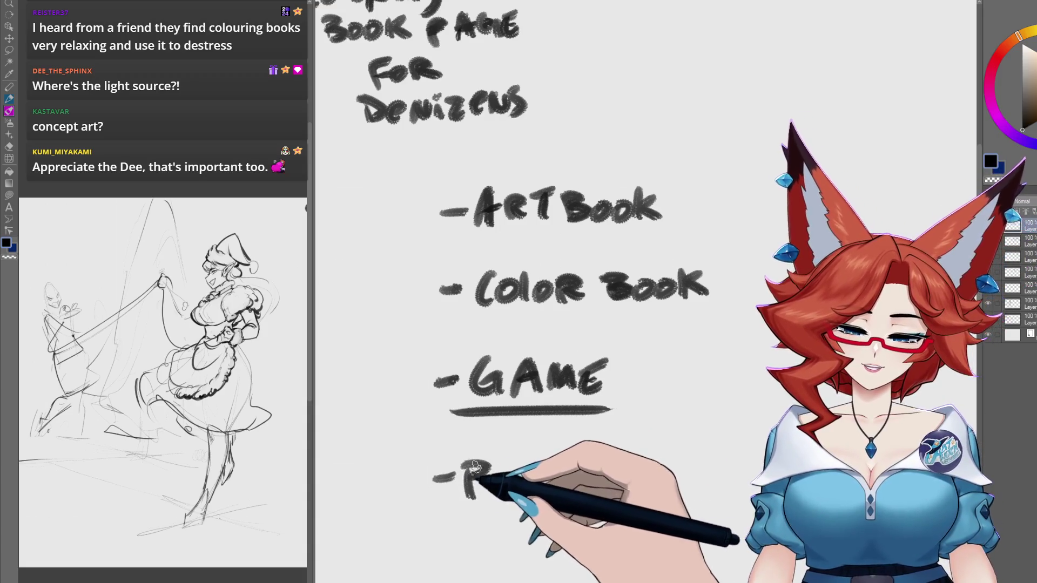
left_click_drag(535, 483, 533, 410)
key("ctrl+z")
key("ctrl+z")
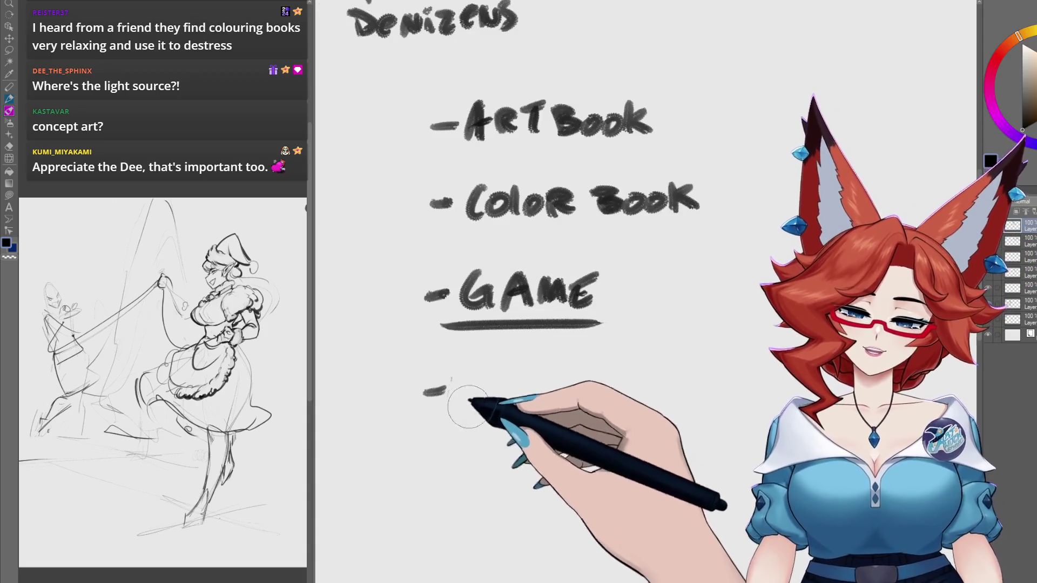
Step: Write '-Twitch Partner' below GAME, undoing its underline
left_click_drag(457, 373, 482, 369)
mouse_move(471, 372)
left_mouse_down()
mouse_move(474, 401)
mouse_move(511, 389)
mouse_move(518, 400)
left_mouse_up()
mouse_move(539, 369)
left_mouse_down()
mouse_move(538, 399)
mouse_move(550, 383)
mouse_move(558, 399)
left_mouse_up()
left_click_drag(574, 371, 592, 399)
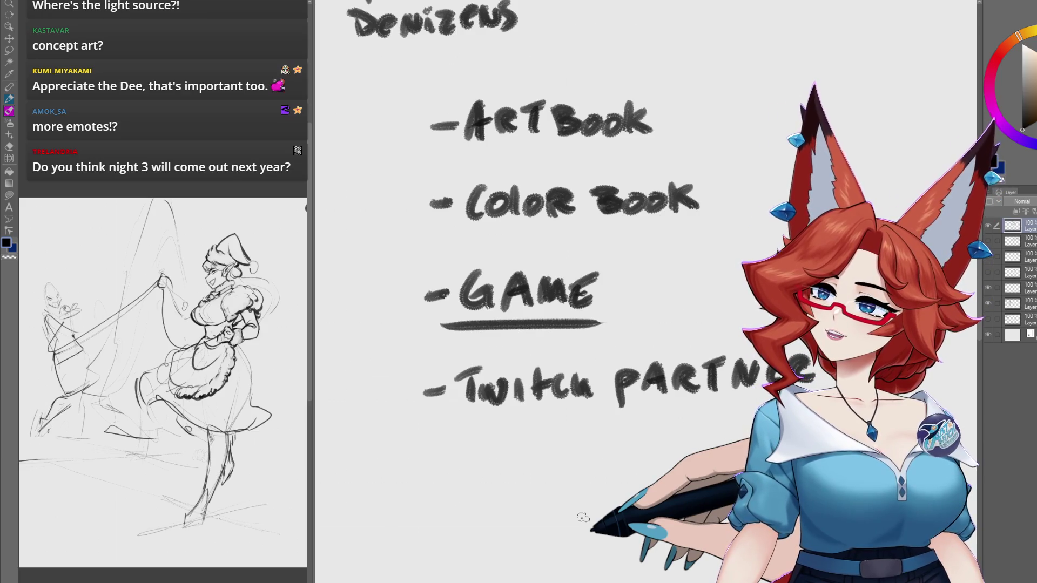
left_click_drag(442, 427, 790, 408)
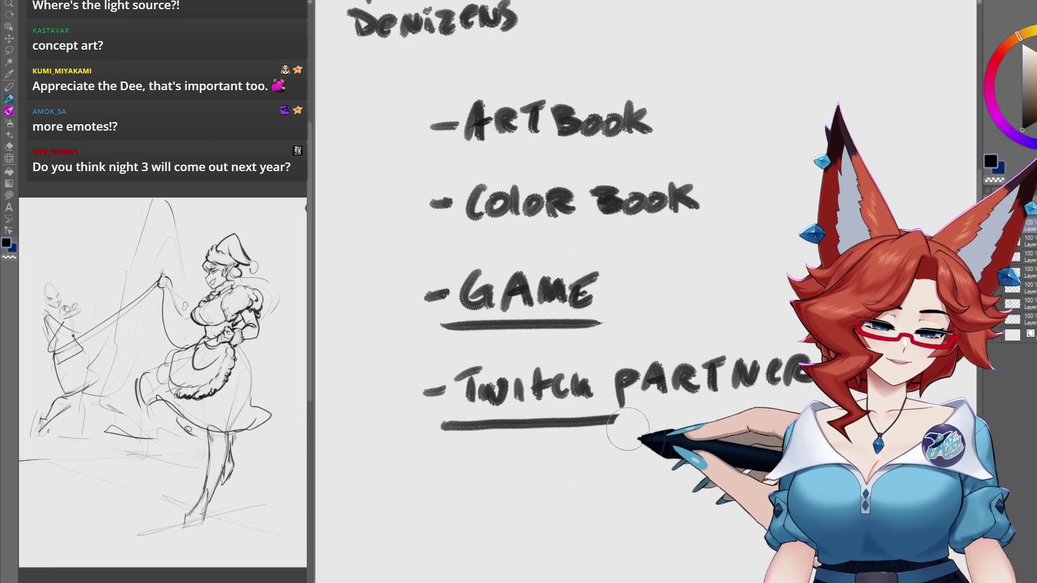
key("ctrl+z")
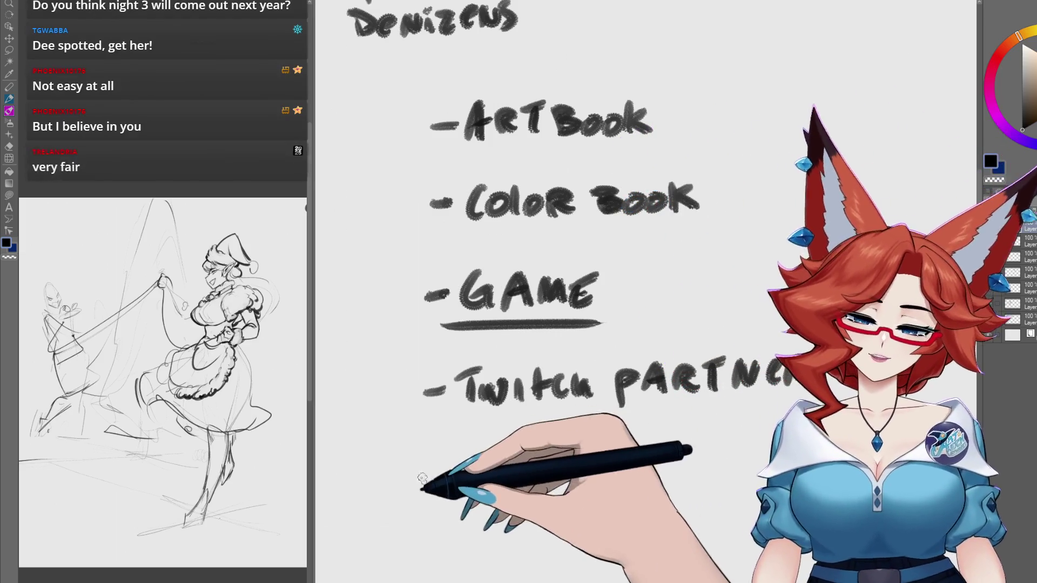
Step: Add the item '-Convention', undoing a mistaken start to the sub-line beneath
mouse_move(422, 479)
left_mouse_down()
mouse_move(482, 488)
mouse_move(538, 459)
mouse_move(565, 472)
left_mouse_up()
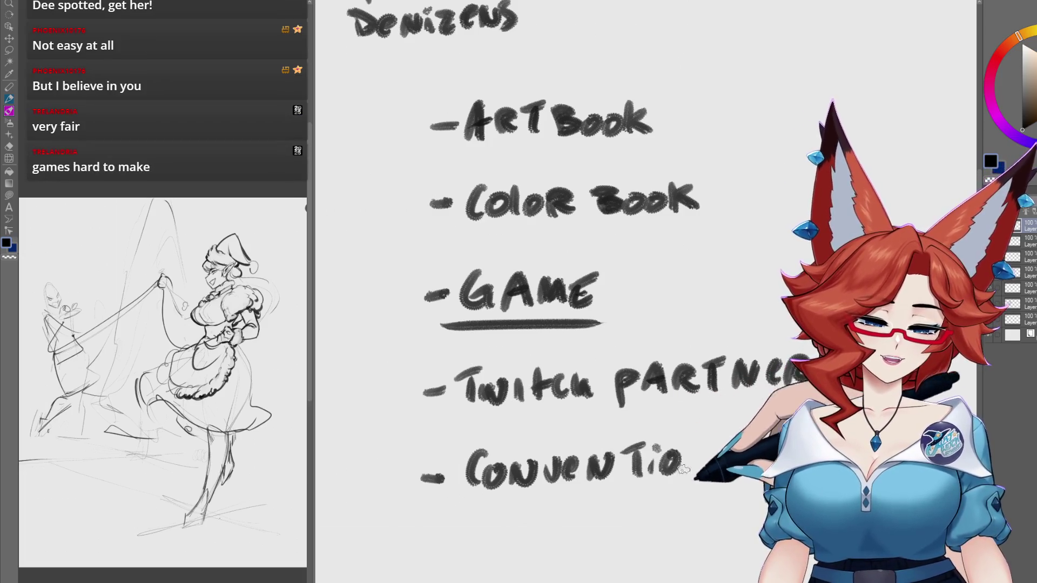
left_click_drag(689, 484, 716, 456)
left_click_drag(587, 440, 528, 372)
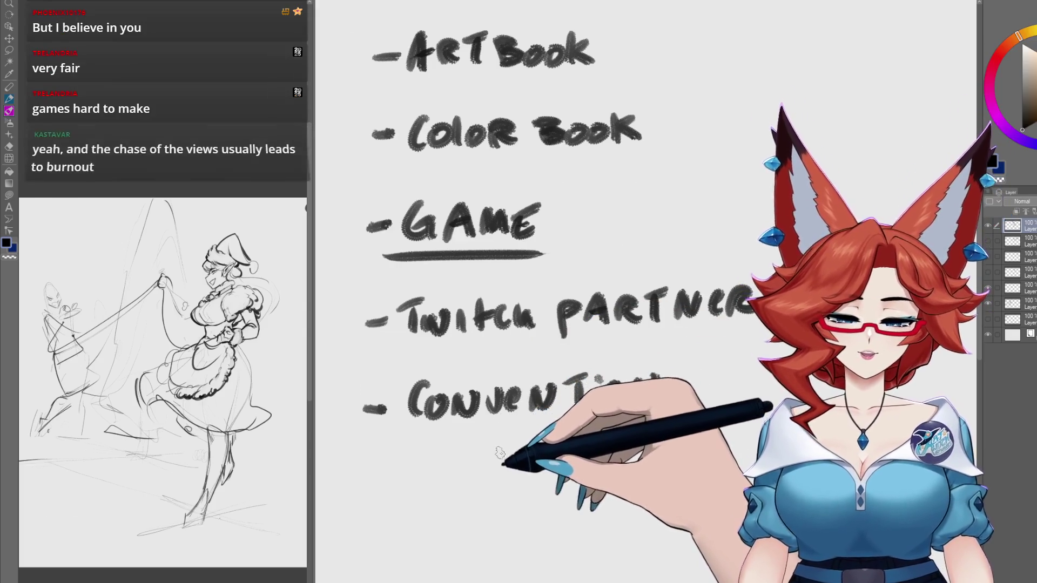
left_click_drag(457, 444, 509, 432)
mouse_move(500, 433)
left_mouse_down()
mouse_move(496, 454)
mouse_move(535, 455)
mouse_move(562, 432)
left_mouse_up()
key("ctrl+z")
key("ctrl+z")
key("ctrl+z")
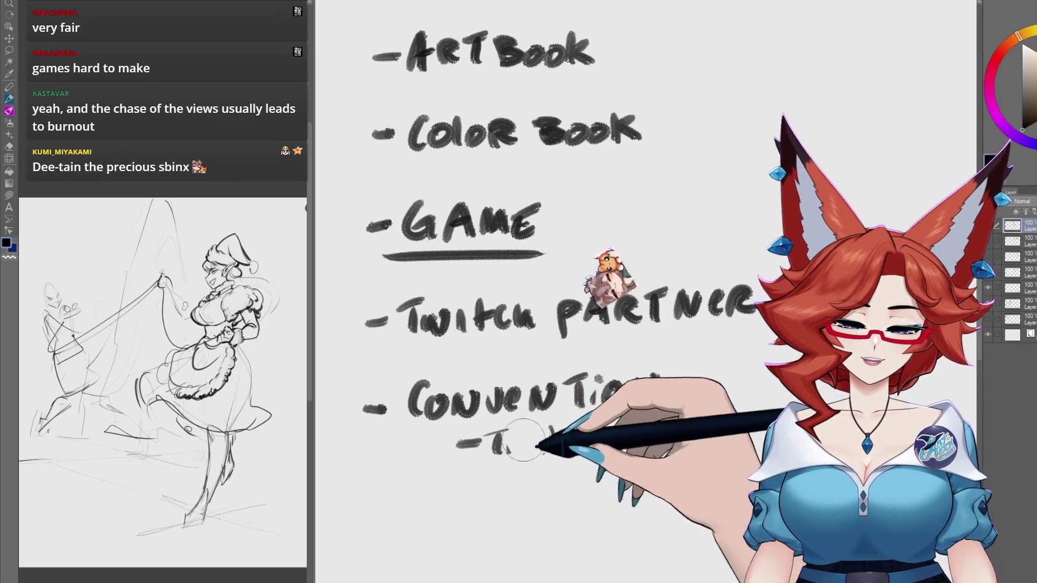
key("ctrl+z")
key("ctrl+z")
key("ctrl+z")
Step: Write 'Be An Extrovert' beneath Convention
mouse_move(489, 432)
left_mouse_down()
mouse_move(489, 458)
mouse_move(508, 456)
mouse_move(489, 458)
left_mouse_up()
mouse_move(511, 451)
left_mouse_down()
mouse_move(573, 456)
mouse_move(609, 430)
left_mouse_up()
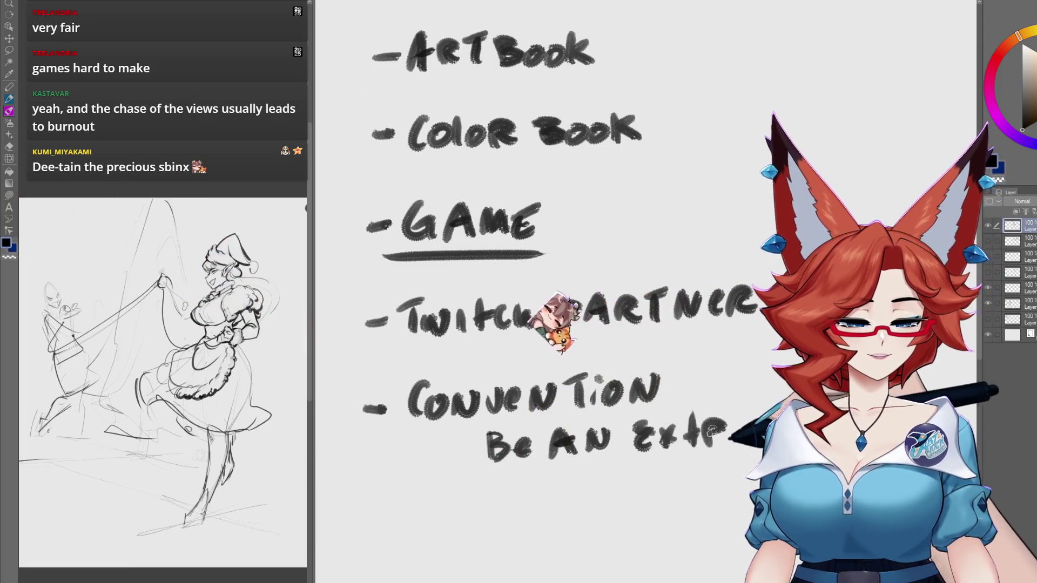
left_click_drag(708, 432, 727, 448)
mouse_move(742, 429)
left_mouse_down()
mouse_move(769, 445)
mouse_move(792, 443)
left_mouse_up()
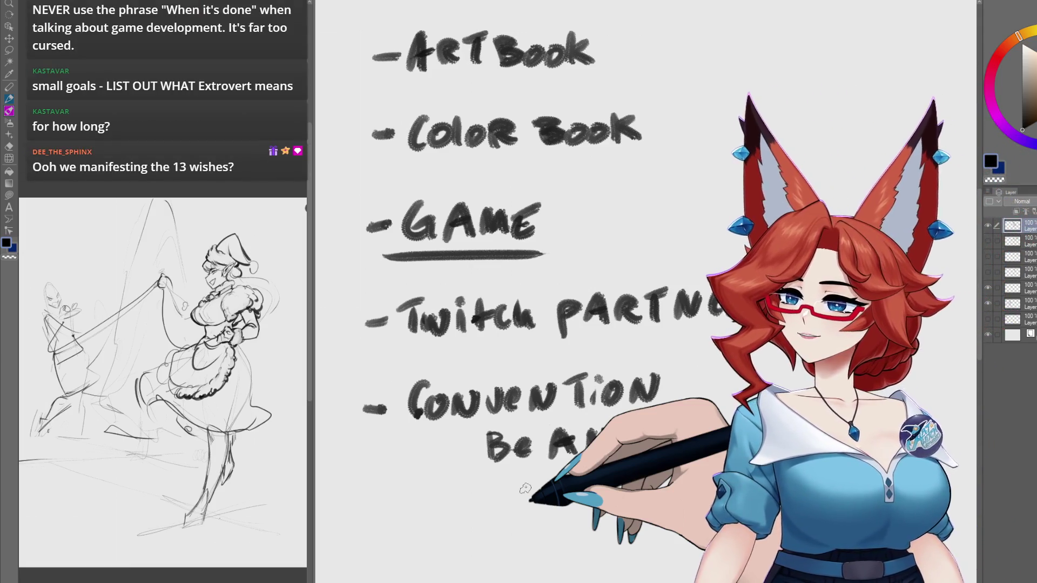
mouse_move(587, 455)
left_mouse_down()
mouse_move(610, 430)
mouse_move(740, 419)
left_mouse_up()
scroll(648, 426, "down", 2)
scroll(636, 413, "up", 1)
scroll(637, 413, "up", 5)
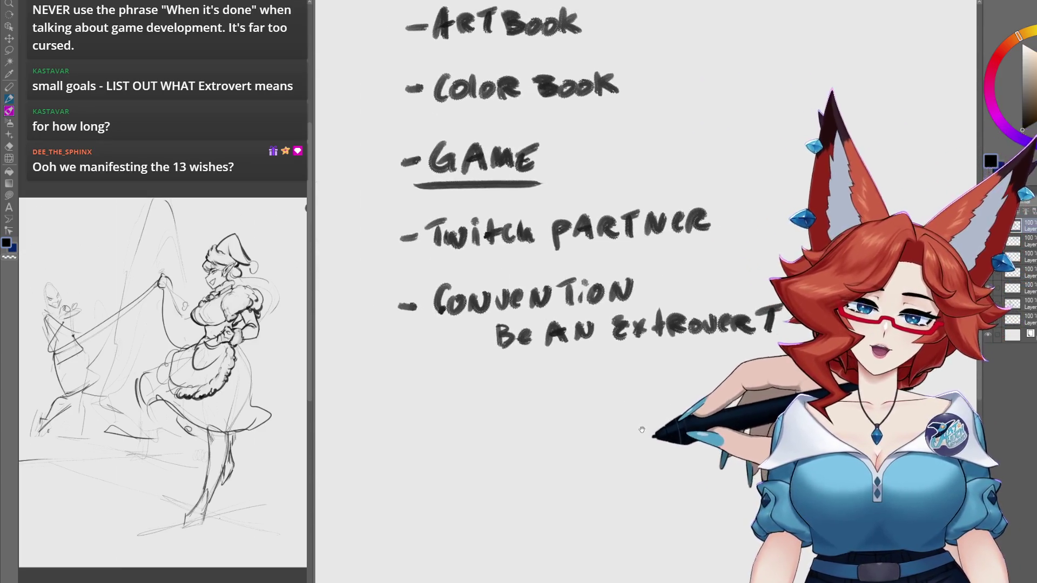
Step: Write '-VTuber items + models, PNG Tubers' and zoom out to see the whole note
left_click_drag(383, 391, 397, 389)
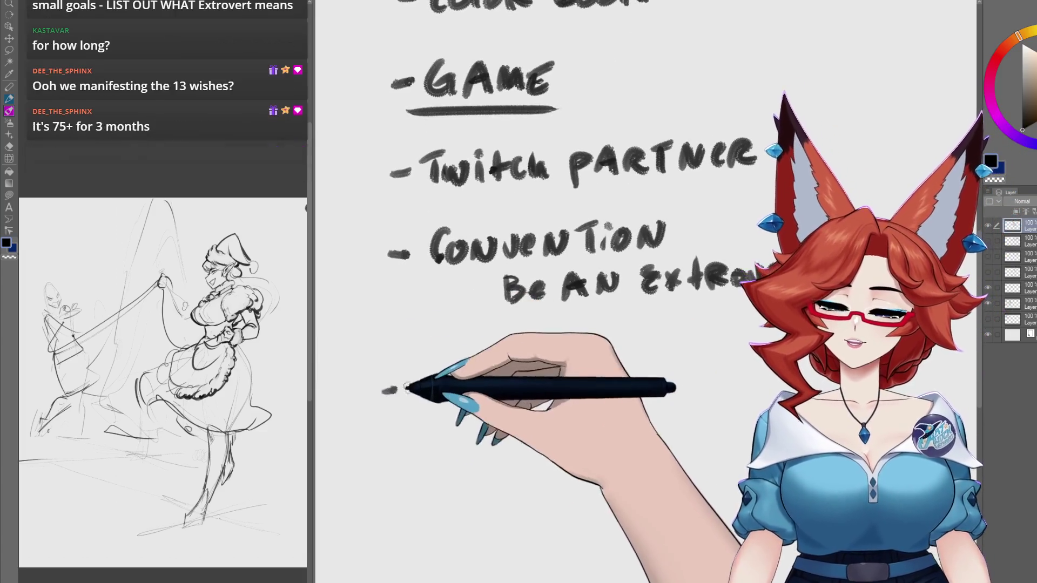
mouse_move(417, 381)
left_mouse_down()
mouse_move(440, 377)
mouse_move(449, 400)
mouse_move(468, 383)
mouse_move(484, 400)
mouse_move(514, 397)
left_mouse_up()
mouse_move(523, 400)
left_mouse_down()
mouse_move(533, 378)
mouse_move(547, 397)
left_mouse_up()
left_click_drag(567, 385, 569, 394)
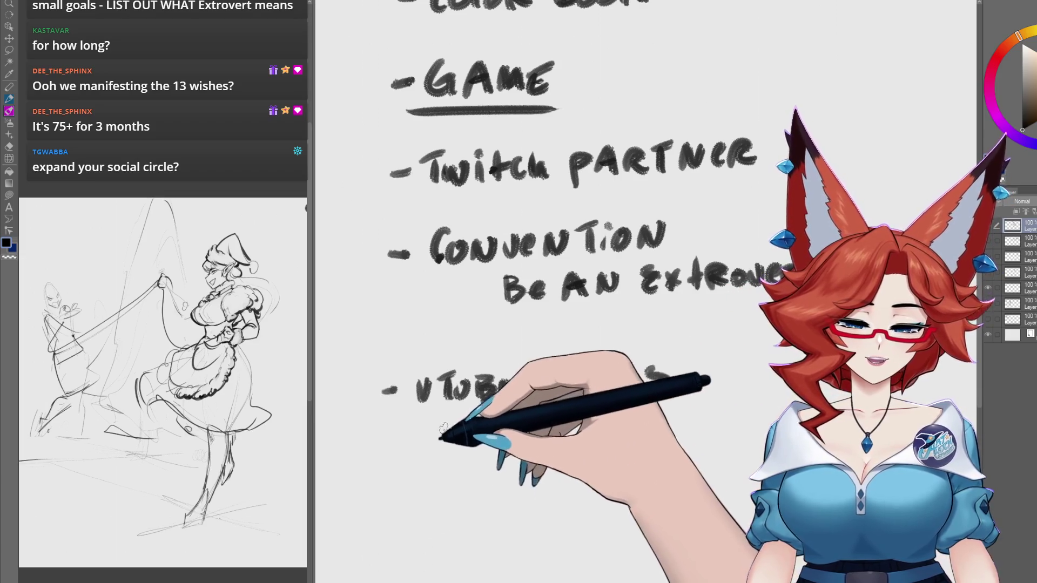
left_click_drag(454, 428, 477, 426)
mouse_move(466, 416)
left_mouse_down()
mouse_move(465, 440)
mouse_move(536, 422)
left_mouse_up()
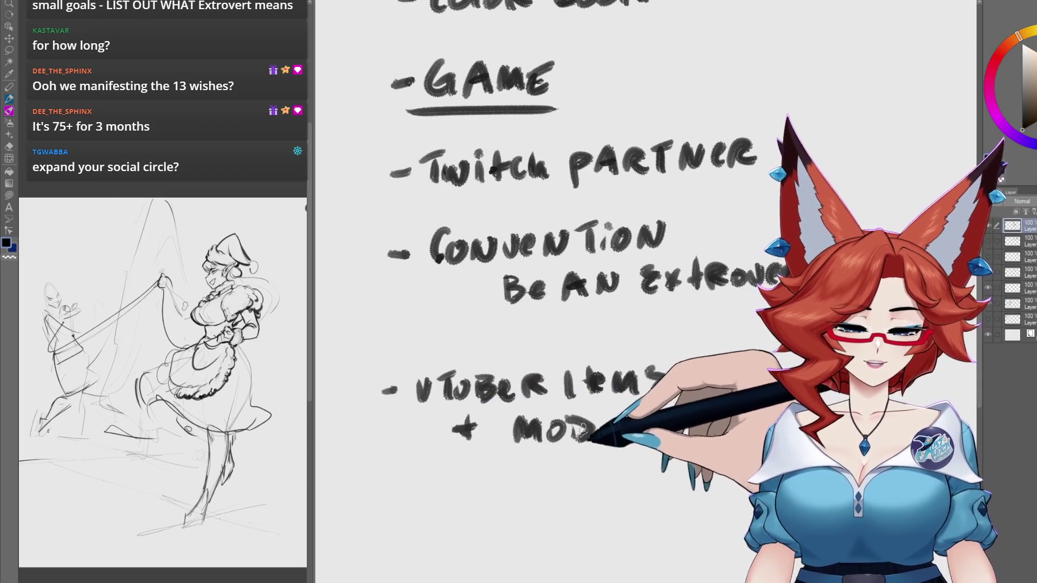
left_click_drag(627, 417, 644, 440)
mouse_move(504, 502)
left_mouse_down()
mouse_move(518, 477)
mouse_move(554, 464)
mouse_move(593, 482)
left_mouse_up()
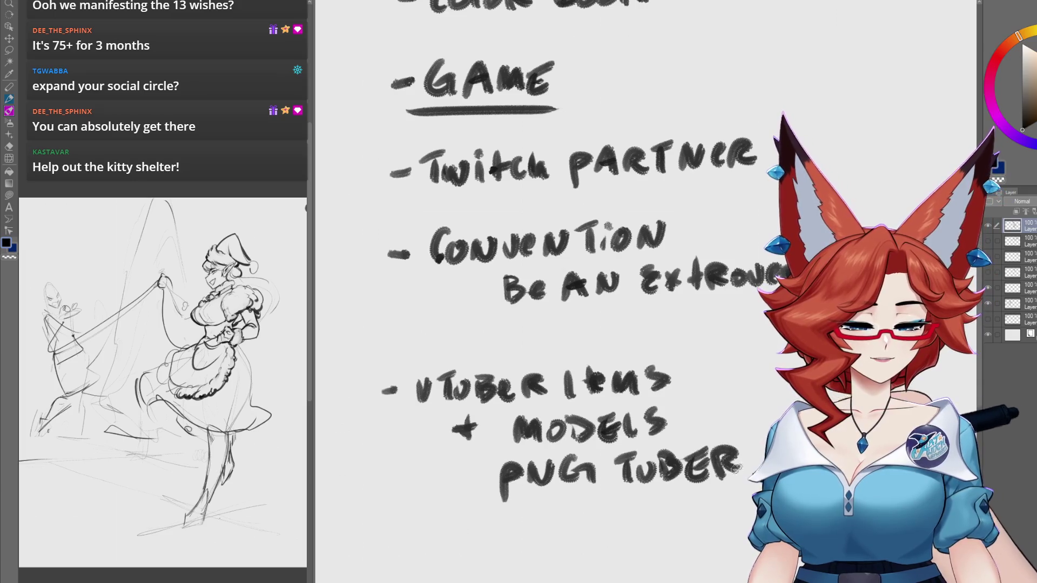
scroll(663, 480, "down", 1)
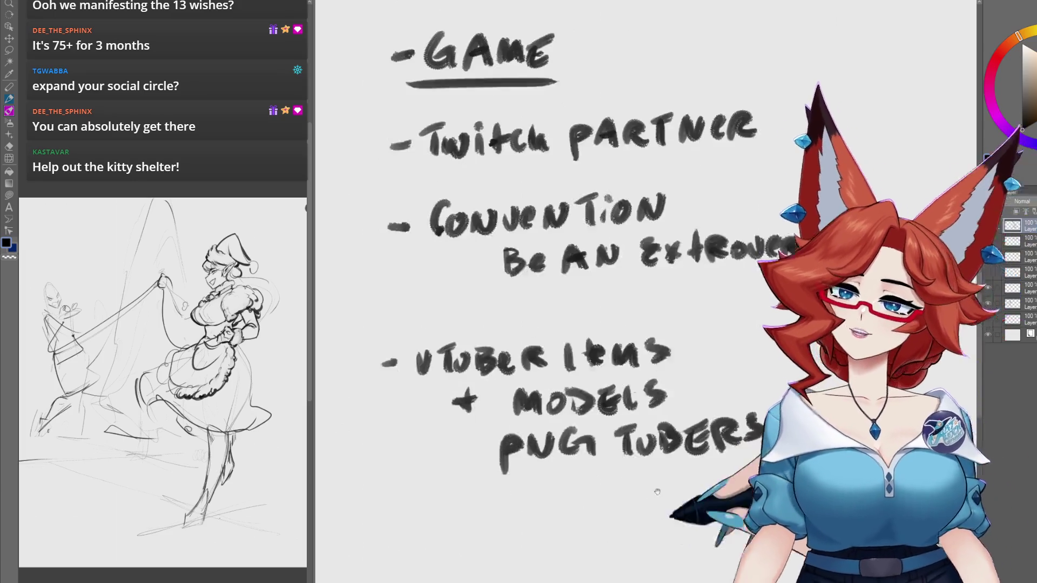
scroll(663, 480, "down", 2)
left_click_drag(671, 484, 662, 466)
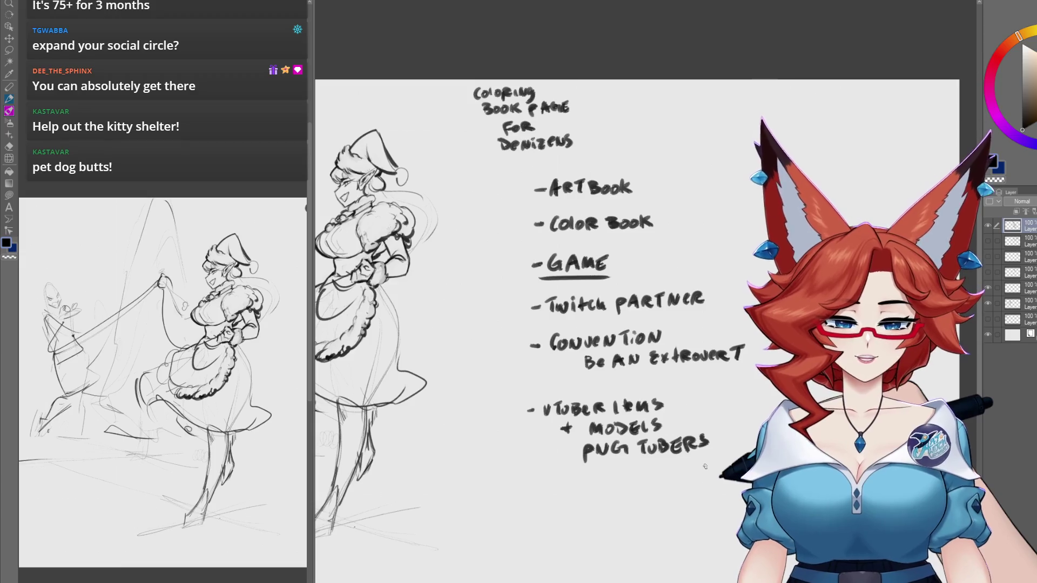
Step: Undo GAME's underline and add a dash before 'Be an'
key("ctrl+z")
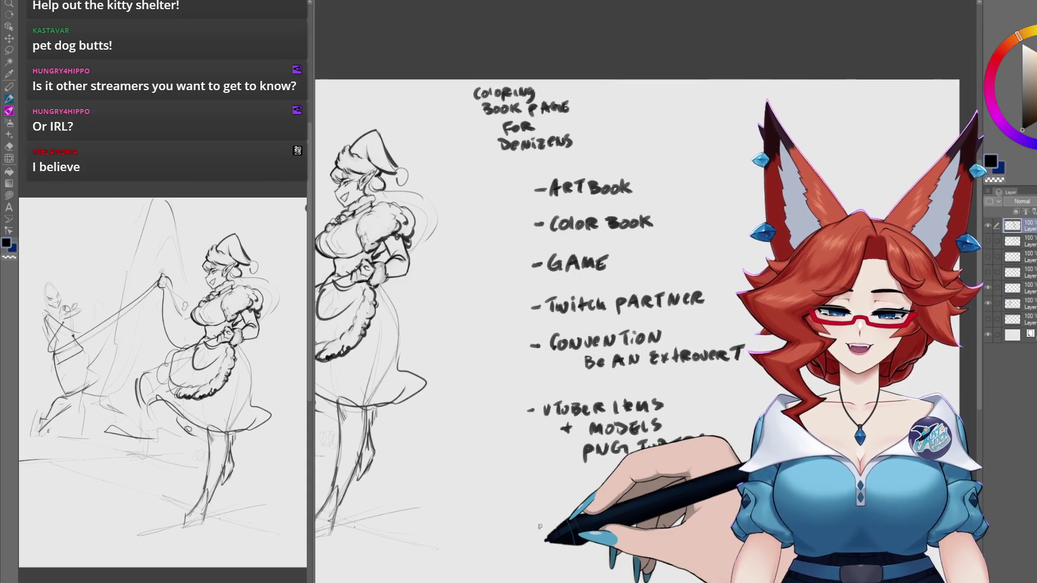
left_click_drag(572, 364, 581, 362)
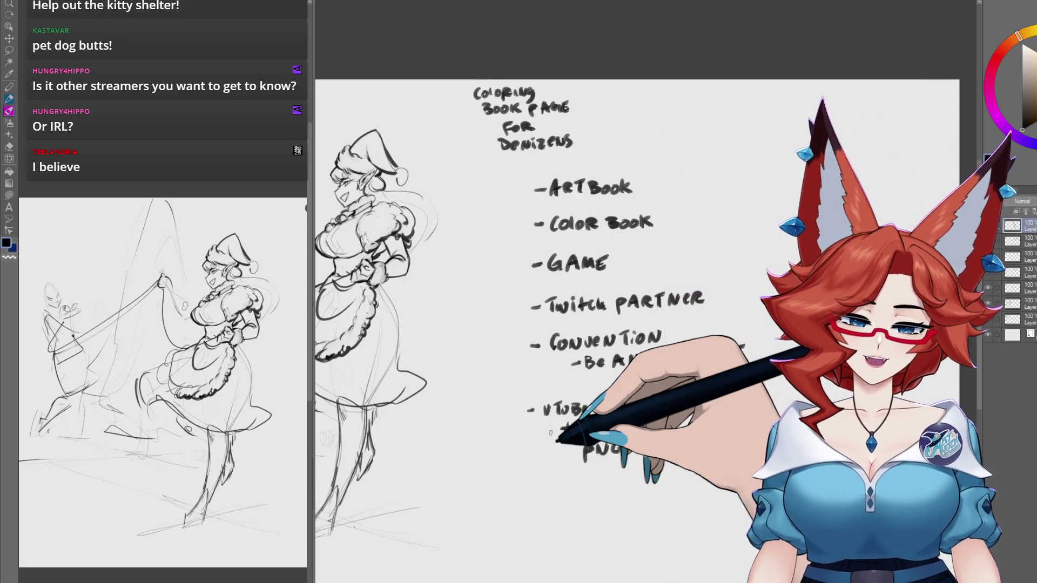
scroll(551, 432, "up", 2)
scroll(630, 342, "up", 2)
scroll(672, 355, "up", 2)
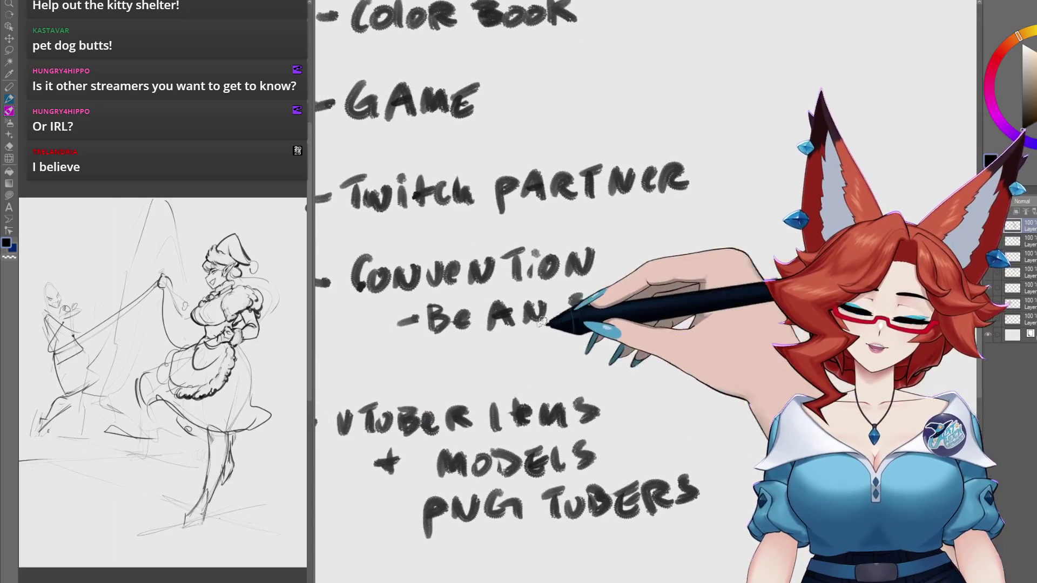
Step: Rewrite 'Extrovert' and start a 'TALK TO' line beneath it
left_click_drag(581, 300, 583, 323)
mouse_move(593, 305)
left_mouse_down()
mouse_move(608, 325)
mouse_move(657, 314)
left_mouse_up()
mouse_move(522, 334)
left_mouse_down()
mouse_move(545, 351)
mouse_move(610, 353)
left_mouse_up()
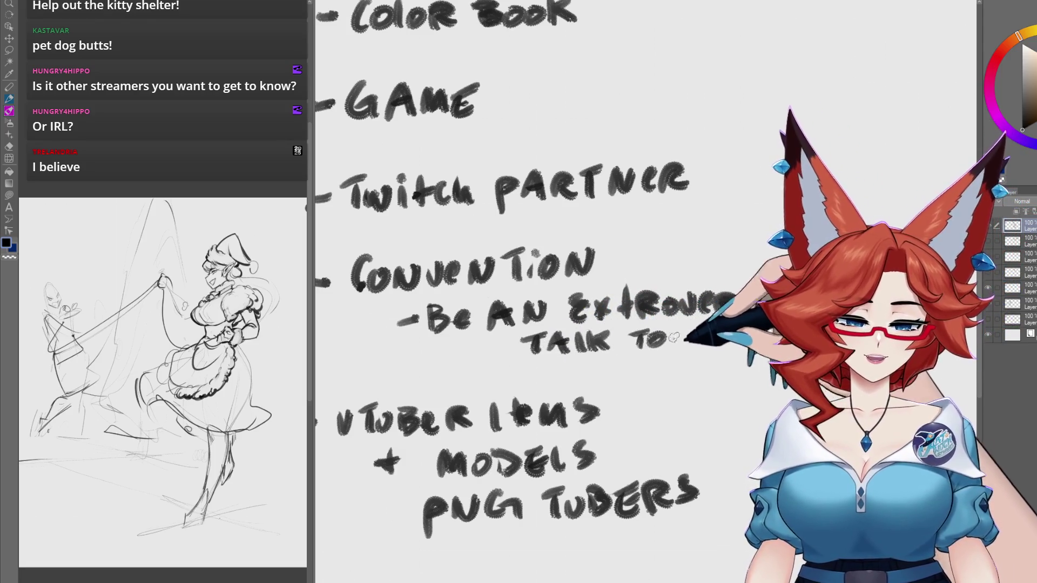
left_click_drag(727, 334, 780, 348)
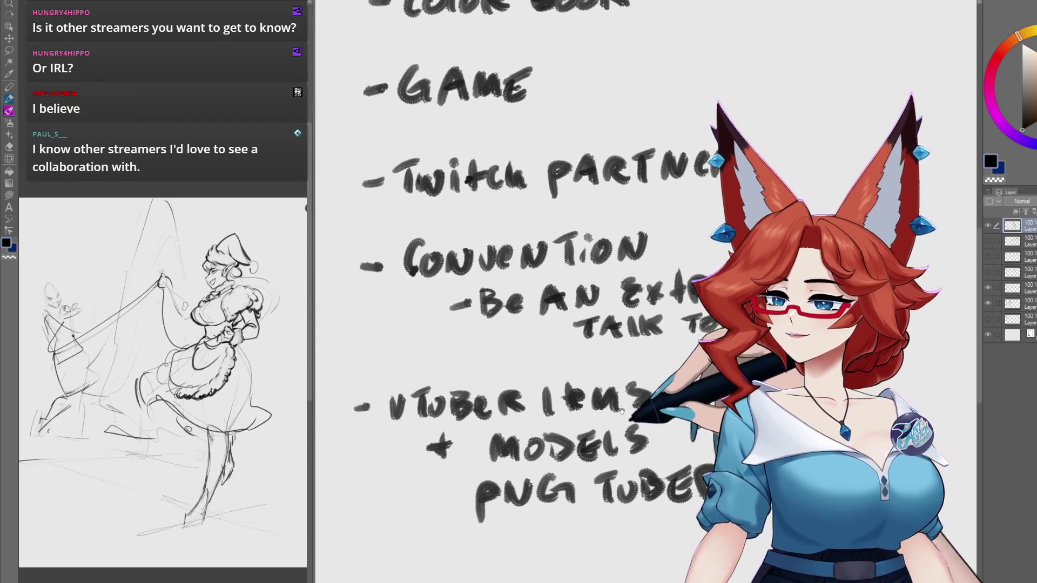
scroll(675, 432, "down", 5)
scroll(636, 415, "up", 2)
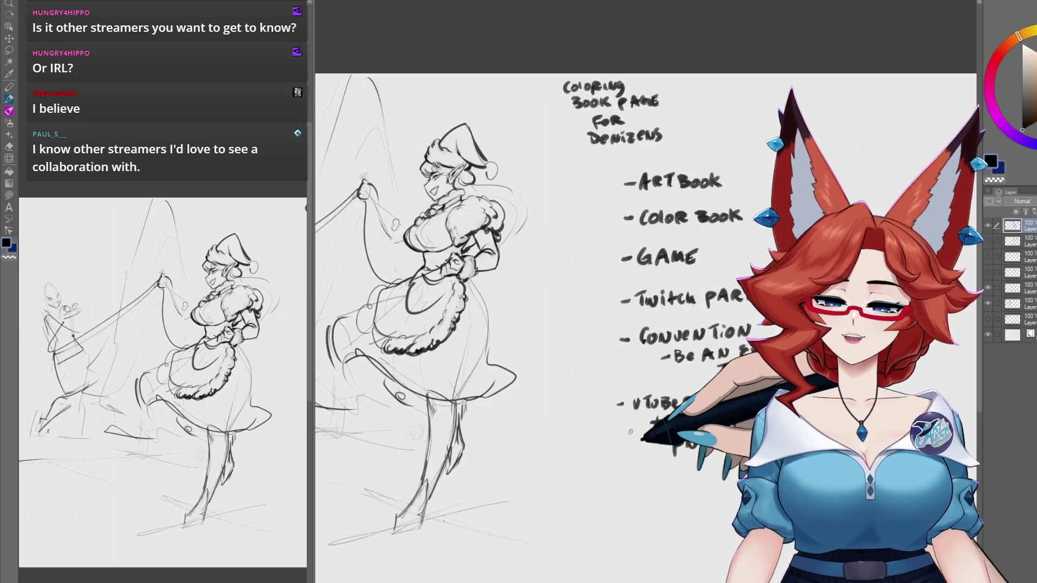
left_click_drag(631, 432, 681, 421)
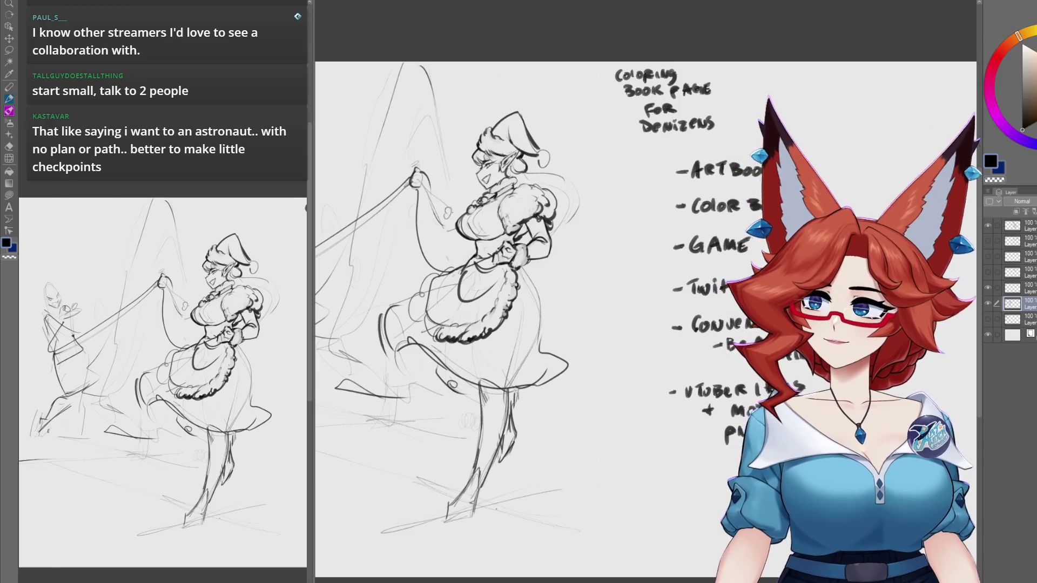
scroll(548, 404, "up", 3)
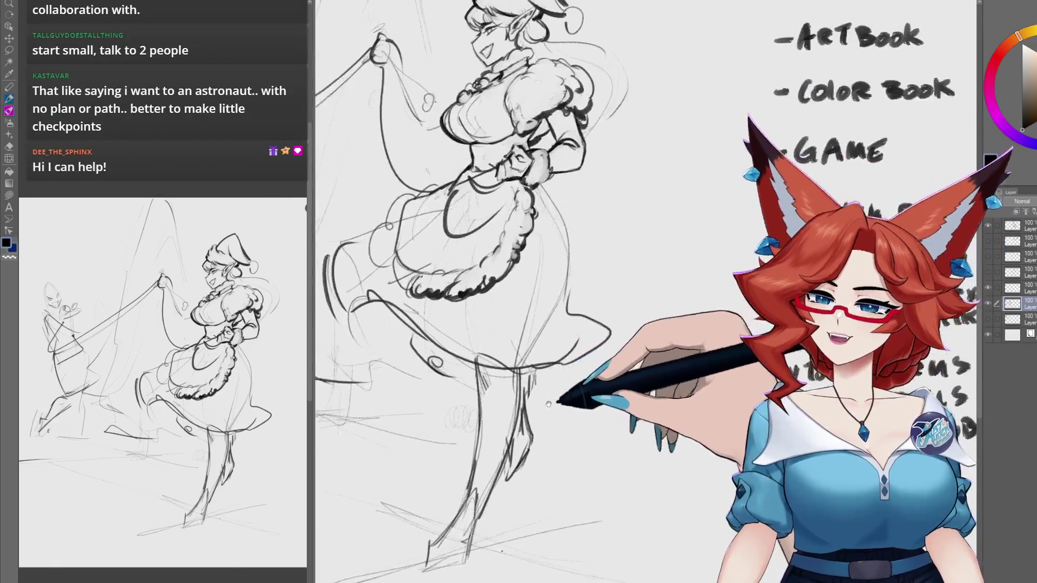
Step: Pan the canvas to bring the elf's dress into view
left_click_drag(548, 404, 608, 401)
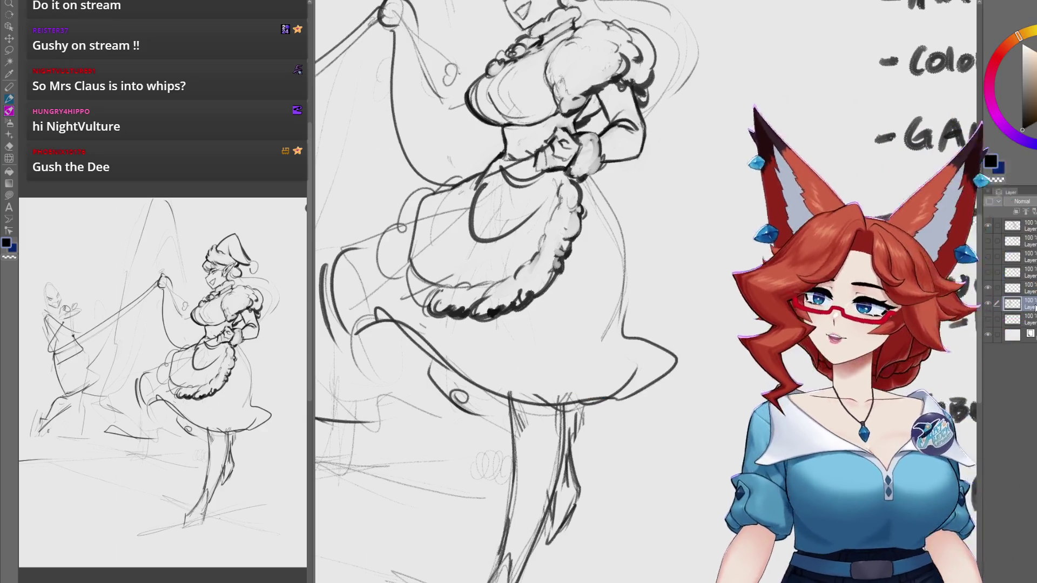
Step: Move in on the skirt's left side and ink a thick line along its hem
left_click_drag(498, 454, 578, 462)
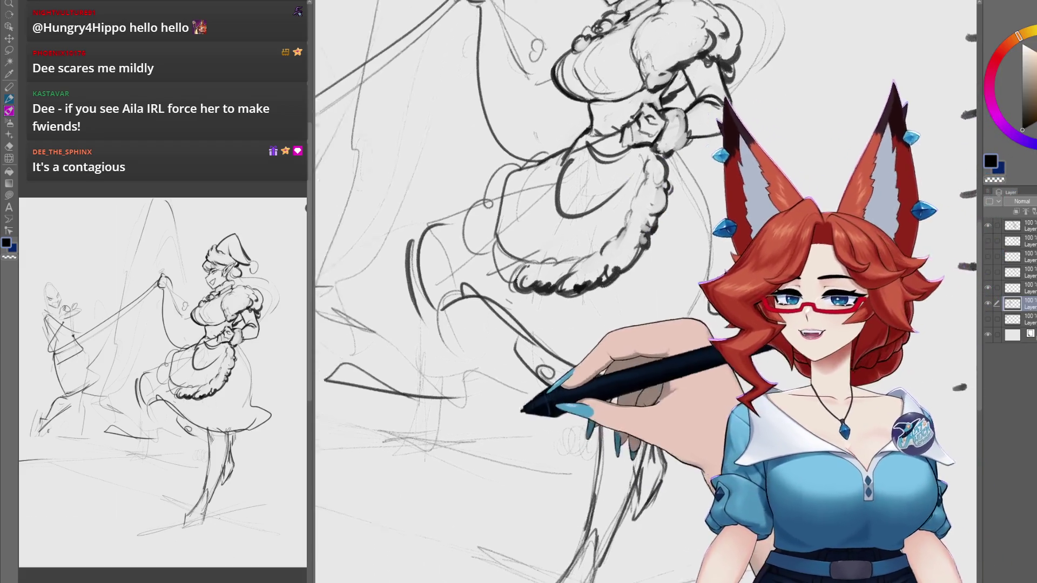
mouse_move(503, 302)
left_mouse_down()
mouse_move(561, 371)
mouse_move(542, 383)
left_mouse_up()
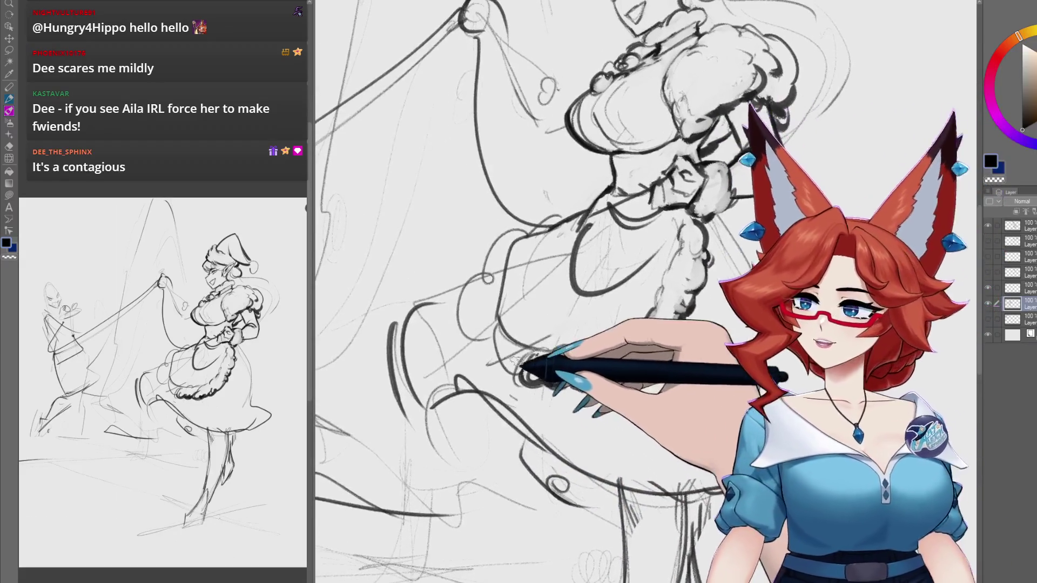
left_click_drag(637, 378, 588, 356)
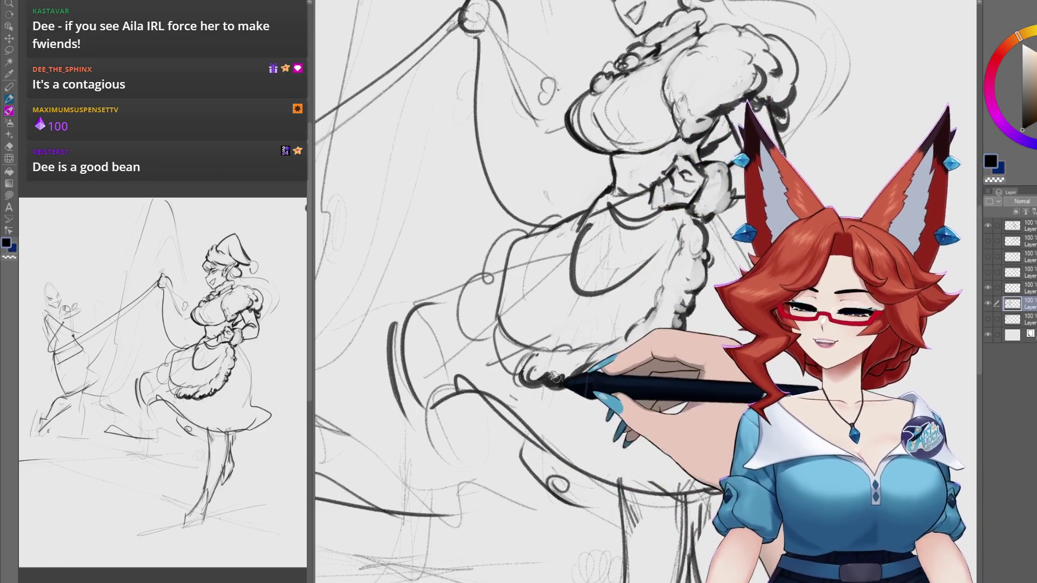
left_click_drag(676, 349, 574, 401)
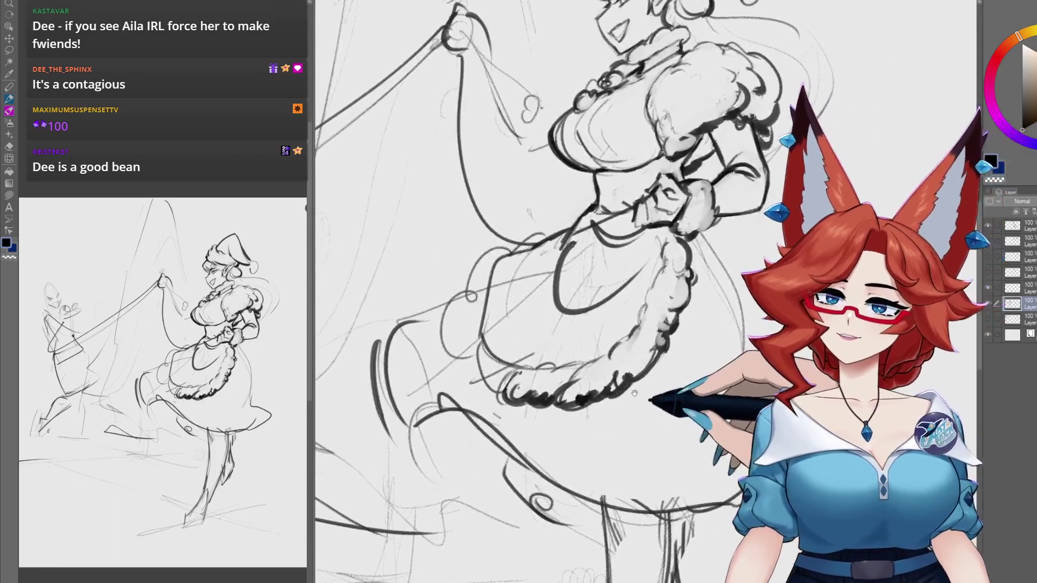
Step: Pan the canvas past the hat over to the handwritten to-do notes beside the sketch
left_click_drag(560, 375, 581, 423)
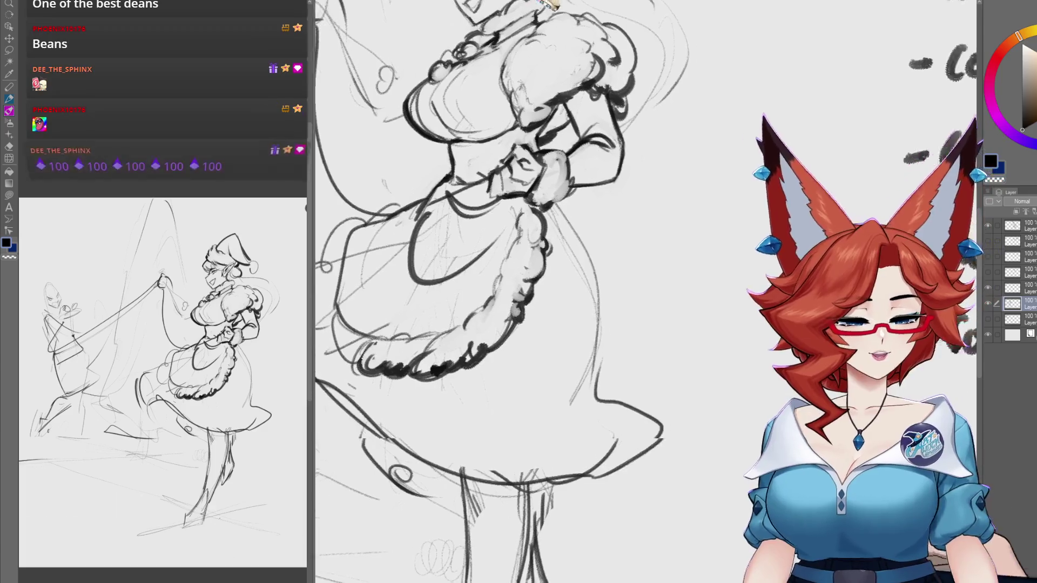
mouse_move(591, 421)
left_mouse_down()
mouse_move(645, 381)
mouse_move(640, 374)
left_mouse_up()
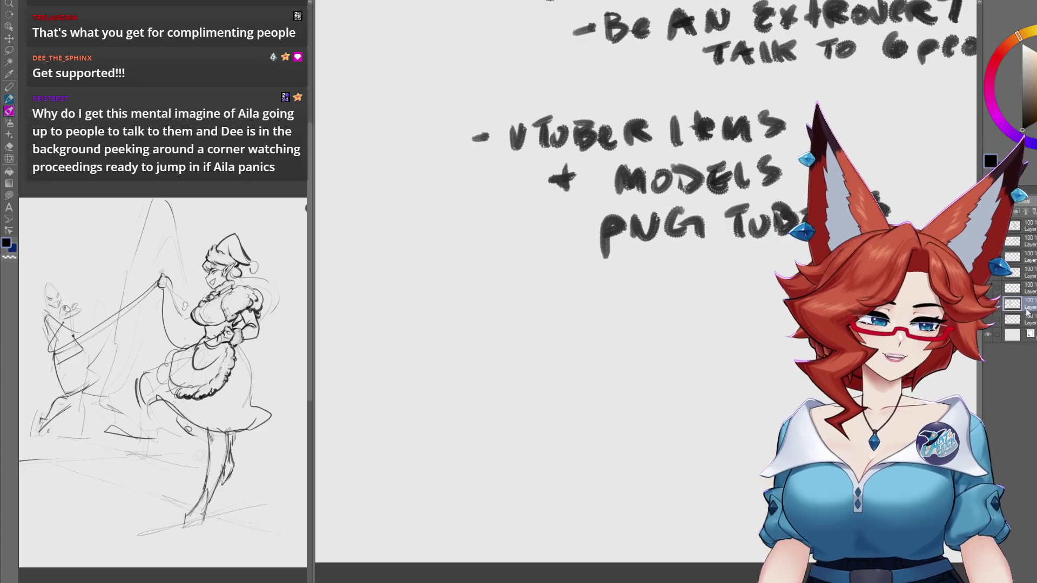
Step: Zoom out and centre the sketch so the whole page and goal list are visible
scroll(761, 363, "down", 5)
scroll(702, 432, "down", 2)
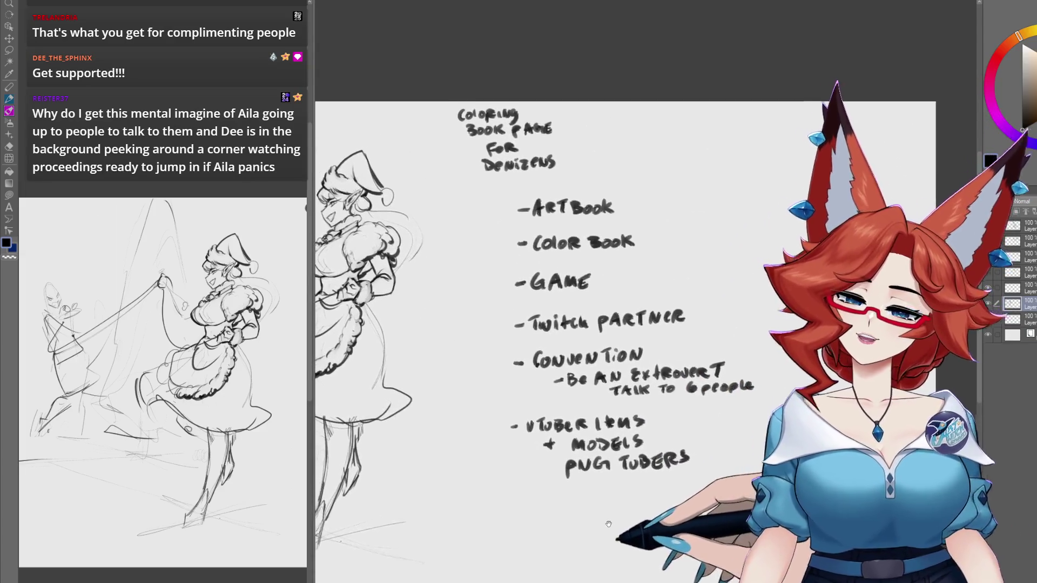
left_click_drag(659, 512, 800, 489)
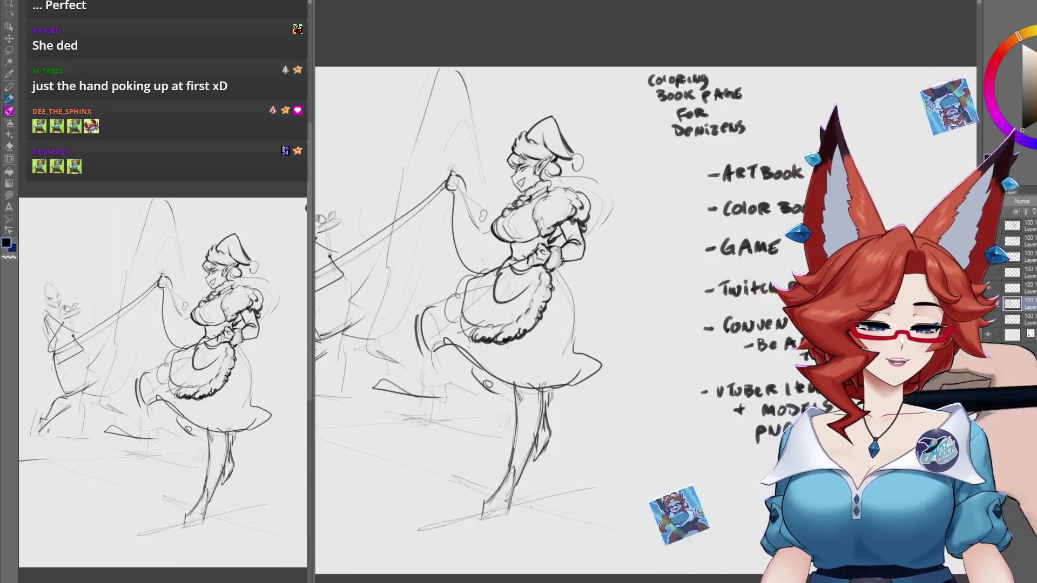
left_click_drag(703, 270, 578, 241)
scroll(595, 243, "up", 3)
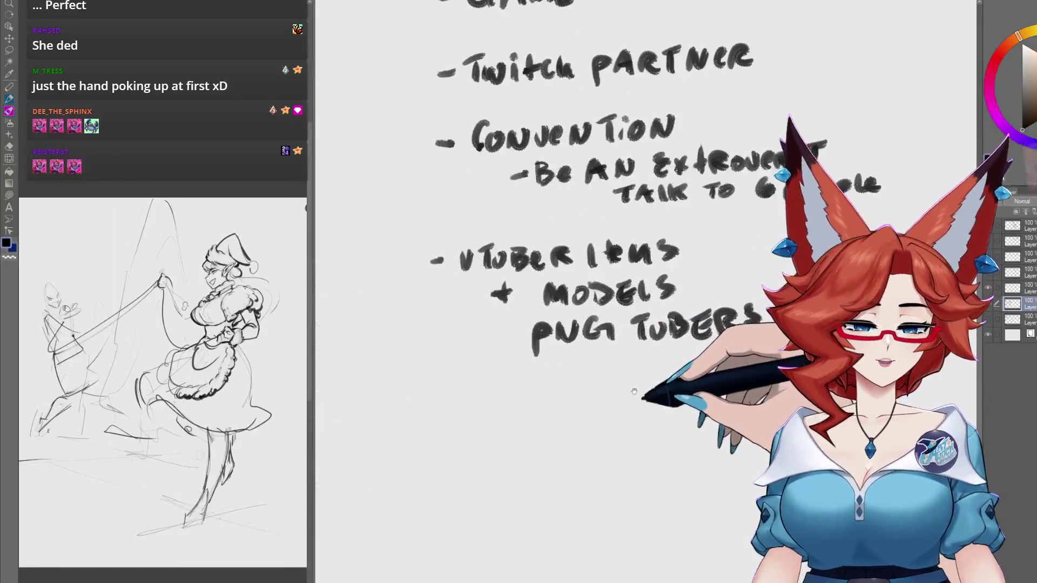
Step: Add a new empty layer above the top layer, briefly checking the notes layer's visibility
left_click(1031, 228)
key("ctrl+shift+n")
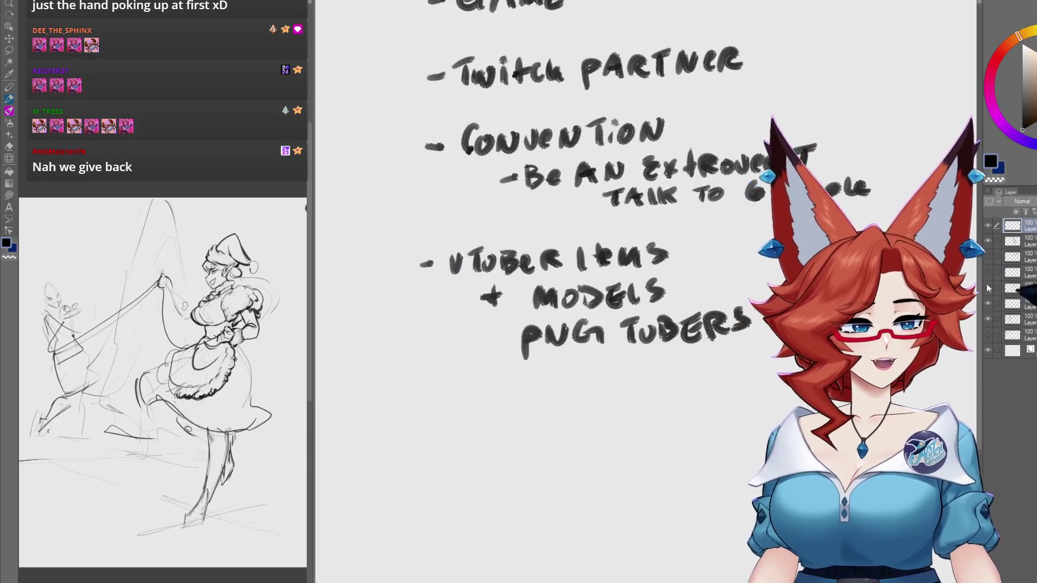
left_click(988, 241)
left_click(988, 241)
scroll(410, 344, "down", 3)
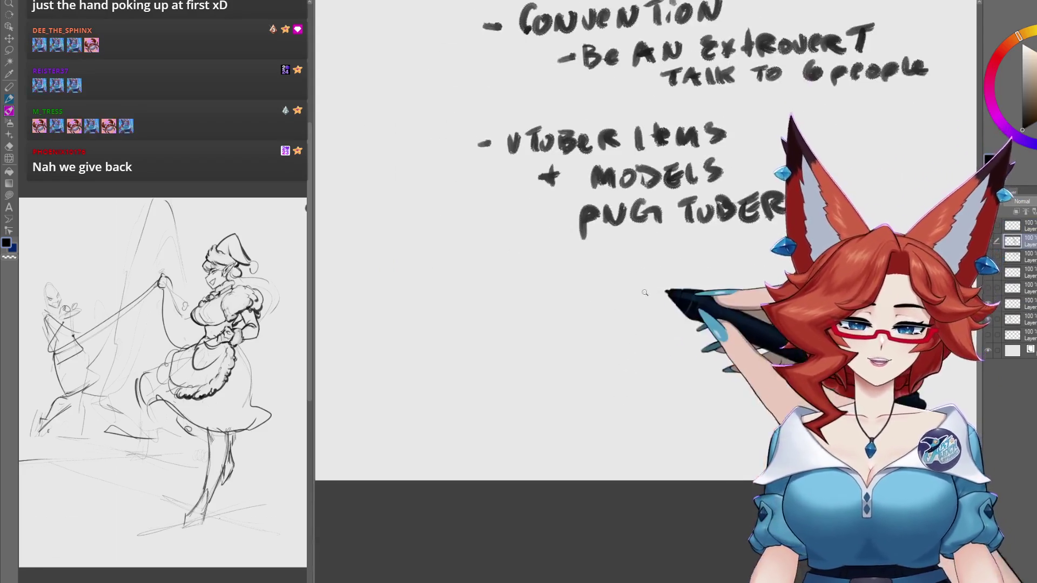
scroll(410, 344, "up", 2)
Step: Handwrite '- UNO Reverse CARD' and 'NO U' below the goal list, then zoom out to review
mouse_move(406, 352)
left_mouse_down()
mouse_move(503, 330)
mouse_move(573, 365)
left_mouse_up()
left_click_drag(573, 326, 598, 364)
mouse_move(629, 333)
left_mouse_down()
mouse_move(620, 338)
mouse_move(635, 363)
left_mouse_up()
left_click_drag(638, 347, 658, 349)
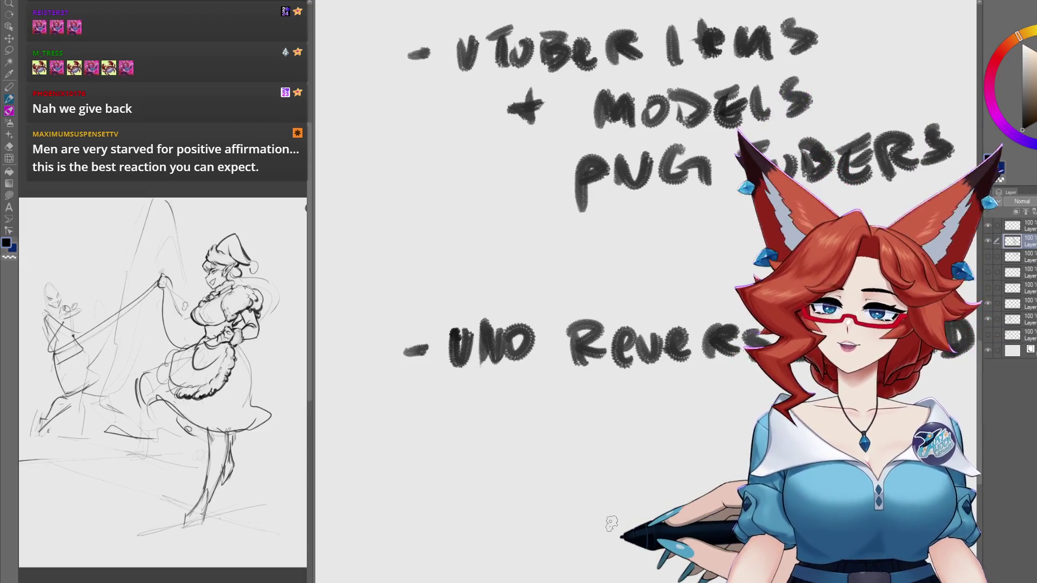
mouse_move(559, 469)
left_mouse_down()
mouse_move(563, 417)
mouse_move(588, 430)
left_mouse_up()
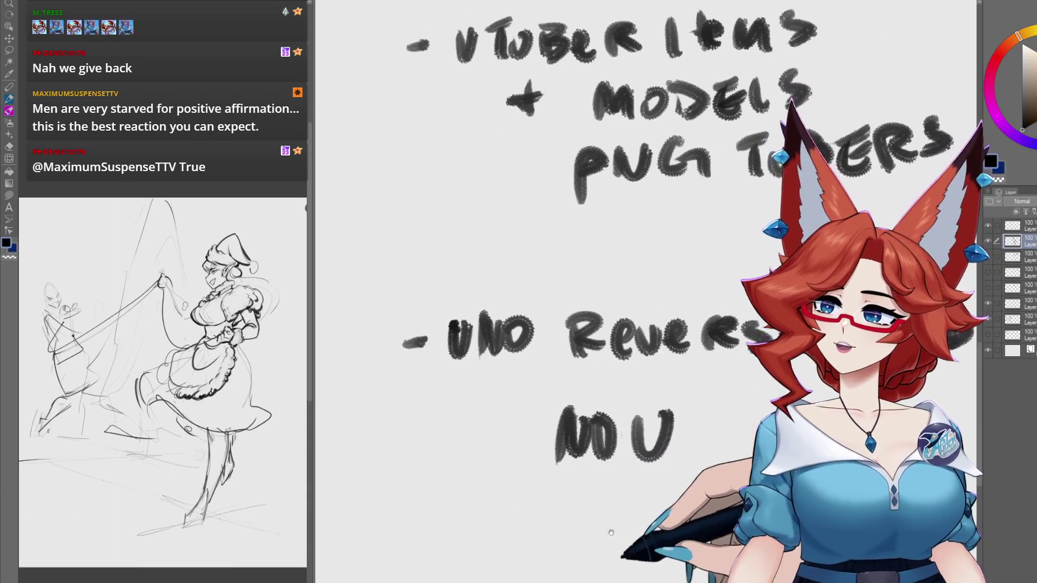
scroll(624, 461, "down", 3)
scroll(625, 460, "down", 3)
scroll(625, 459, "down", 3)
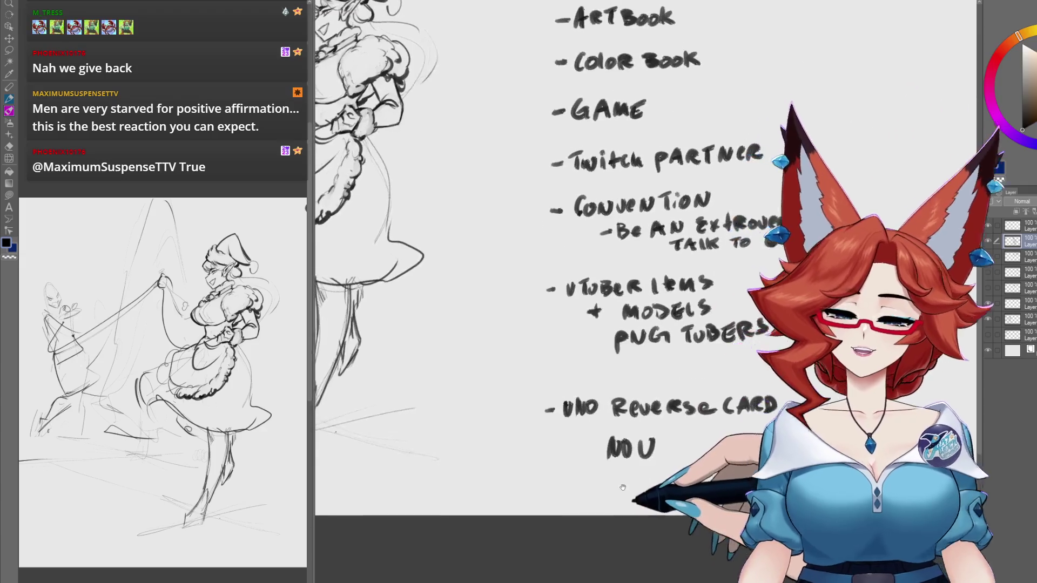
left_click_drag(570, 570, 645, 478)
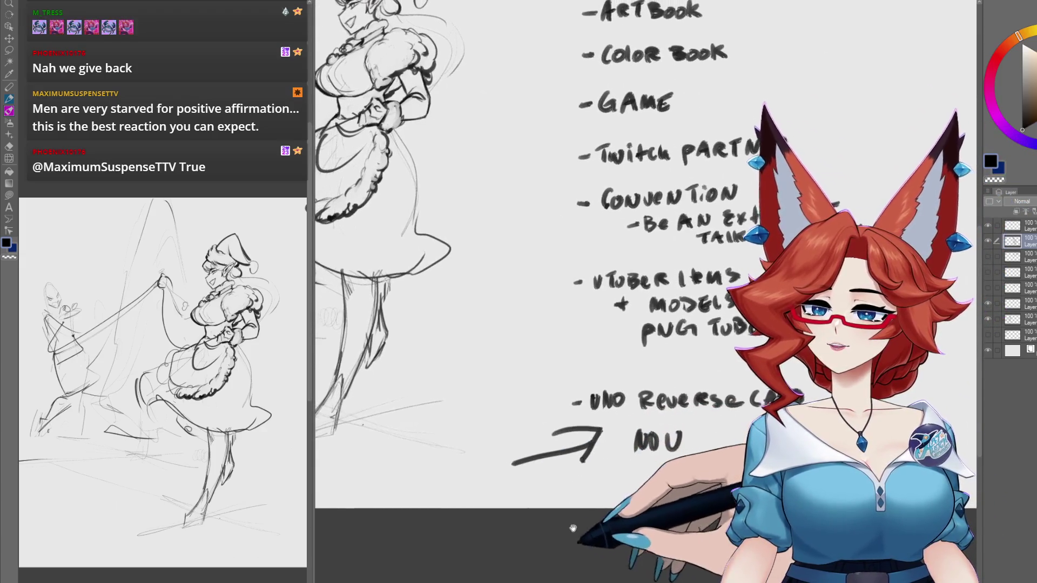
left_click_drag(589, 445, 633, 495)
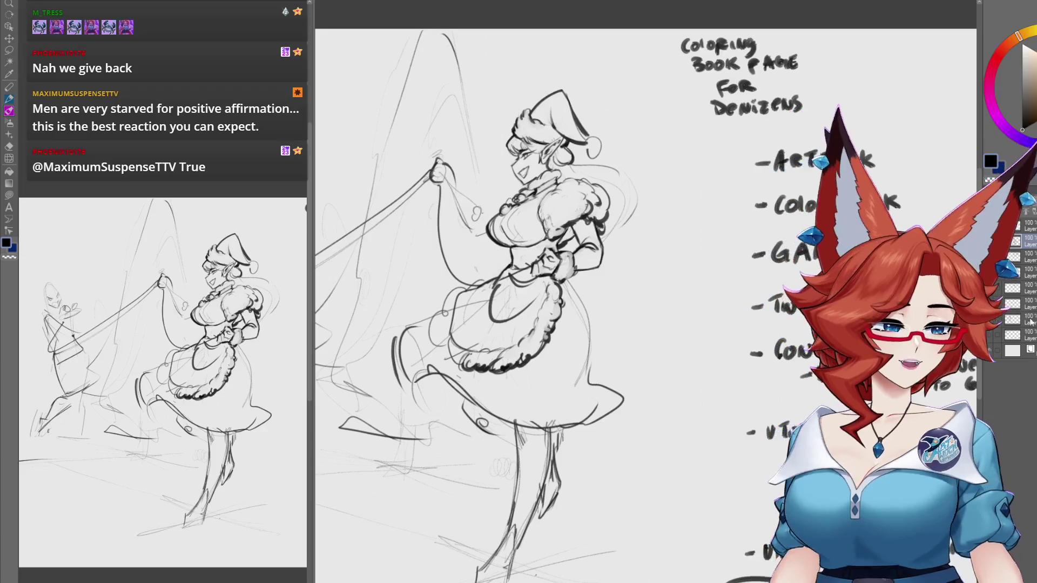
left_click_drag(715, 524, 547, 431)
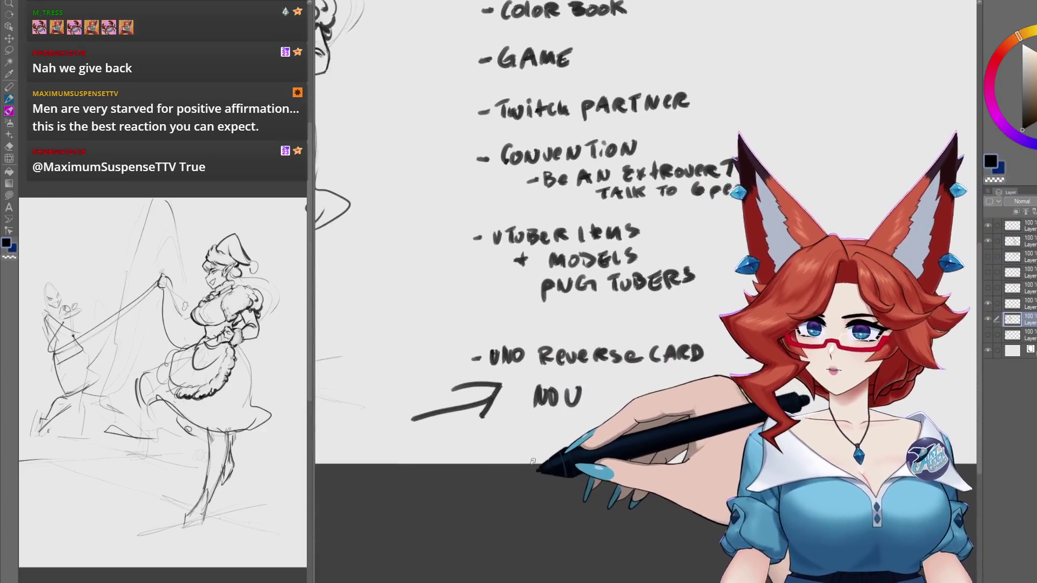
left_click_drag(324, 296, 609, 466)
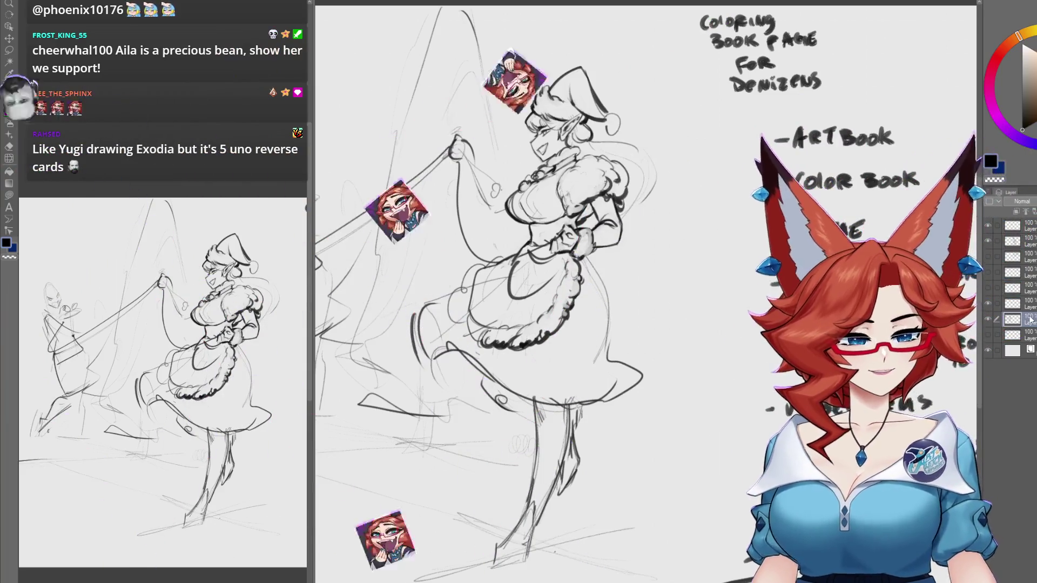
Step: Pan the view to show more of the elf's lower half, sleeves and skirt hem
mouse_move(564, 483)
left_mouse_down()
mouse_move(574, 424)
mouse_move(565, 464)
left_mouse_up()
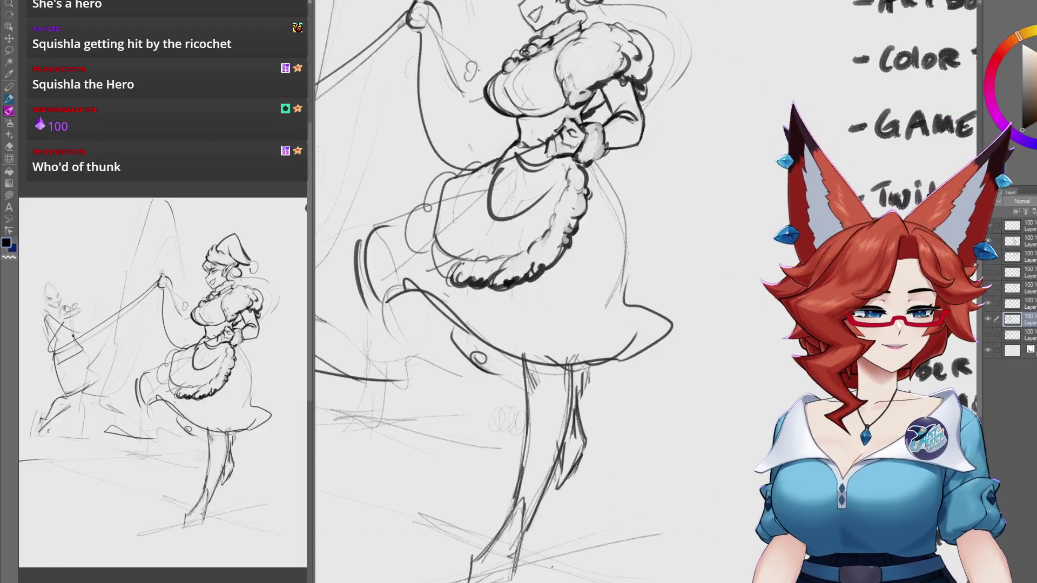
Step: Pan in on the elf's chest and dress front panel, then reframe around her upper body
left_click_drag(595, 333, 627, 399)
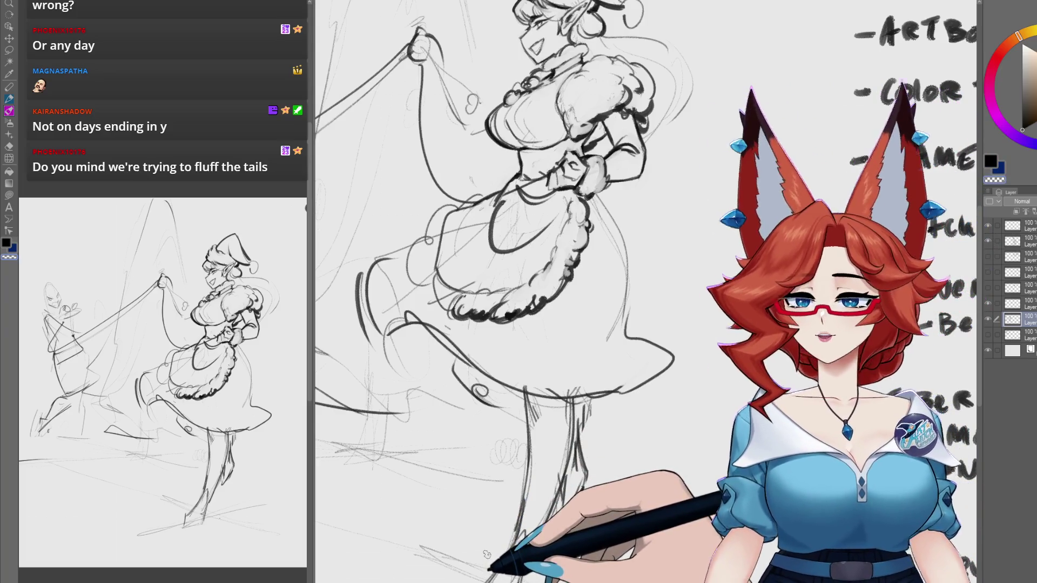
mouse_move(570, 410)
left_mouse_down()
mouse_move(612, 376)
mouse_move(599, 469)
left_mouse_up()
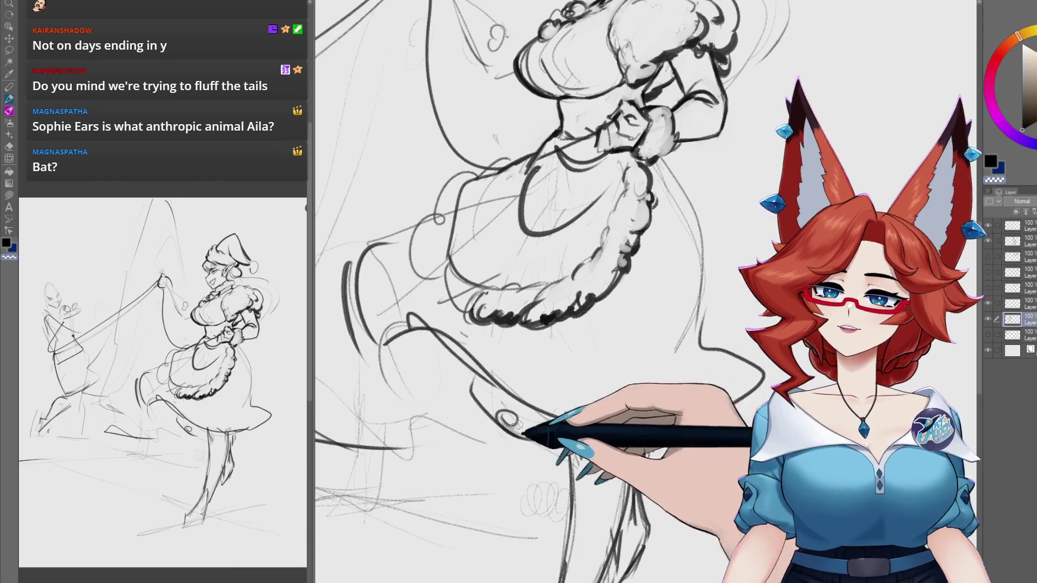
Step: Ink bold, bumpy scalloped lines around the fur ruffle of the skirt hem, panning along it
mouse_move(435, 303)
left_mouse_down()
mouse_move(516, 331)
mouse_move(483, 331)
mouse_move(465, 315)
left_mouse_up()
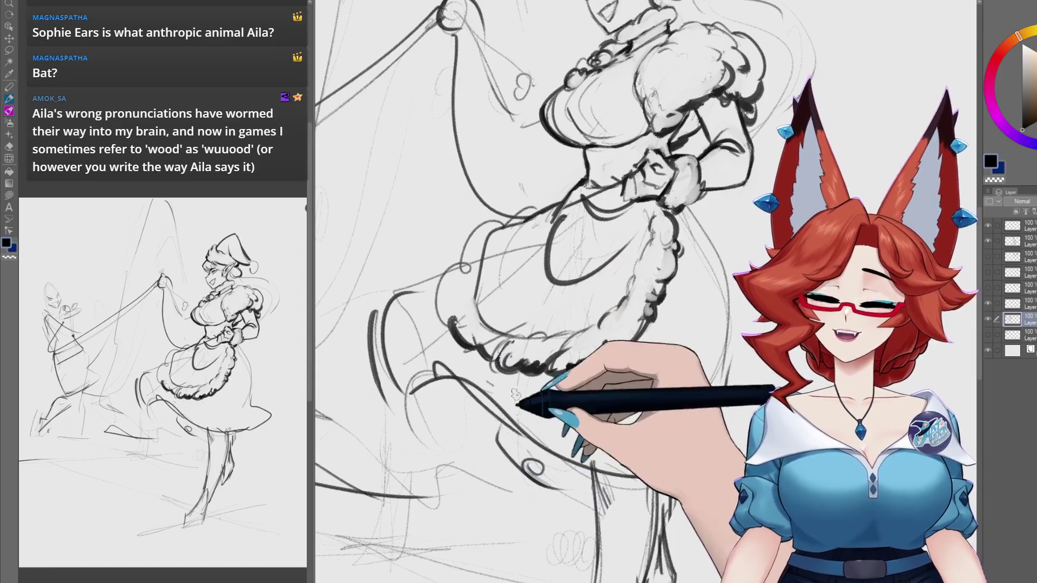
mouse_move(560, 354)
left_mouse_down()
mouse_move(599, 350)
mouse_move(582, 362)
left_mouse_up()
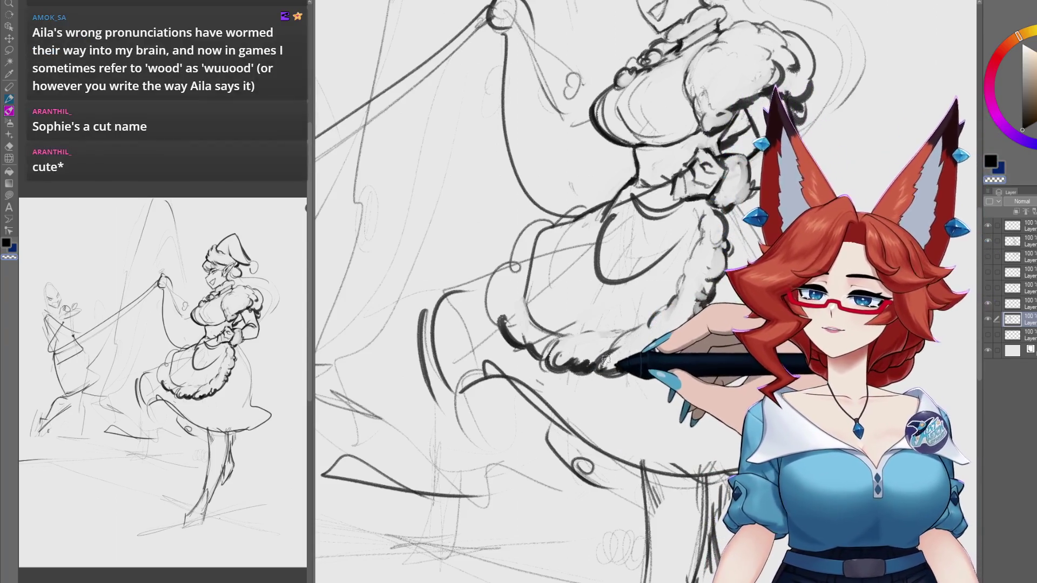
left_click_drag(625, 342, 630, 370)
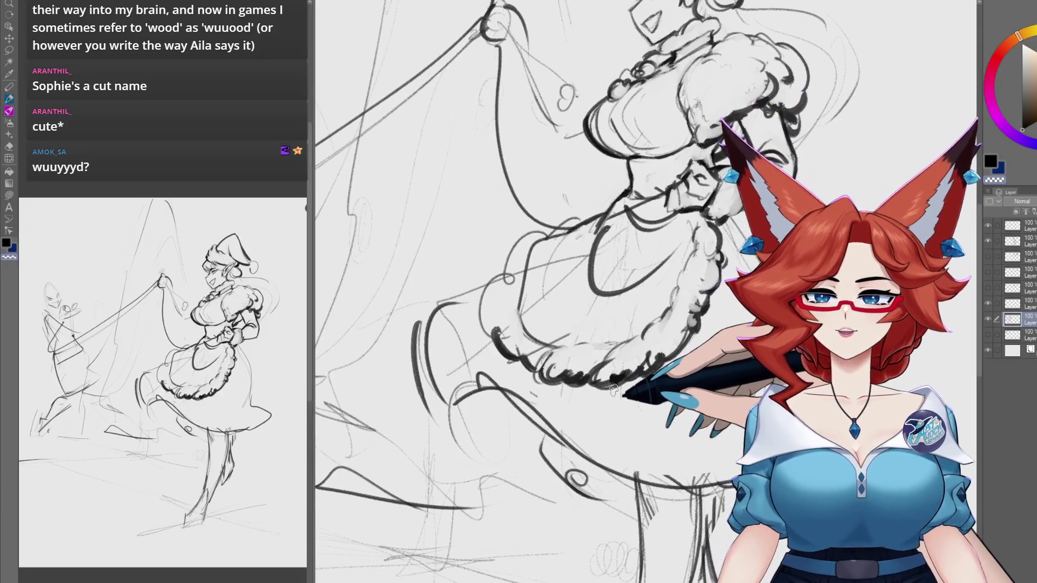
left_click_drag(615, 389, 618, 370)
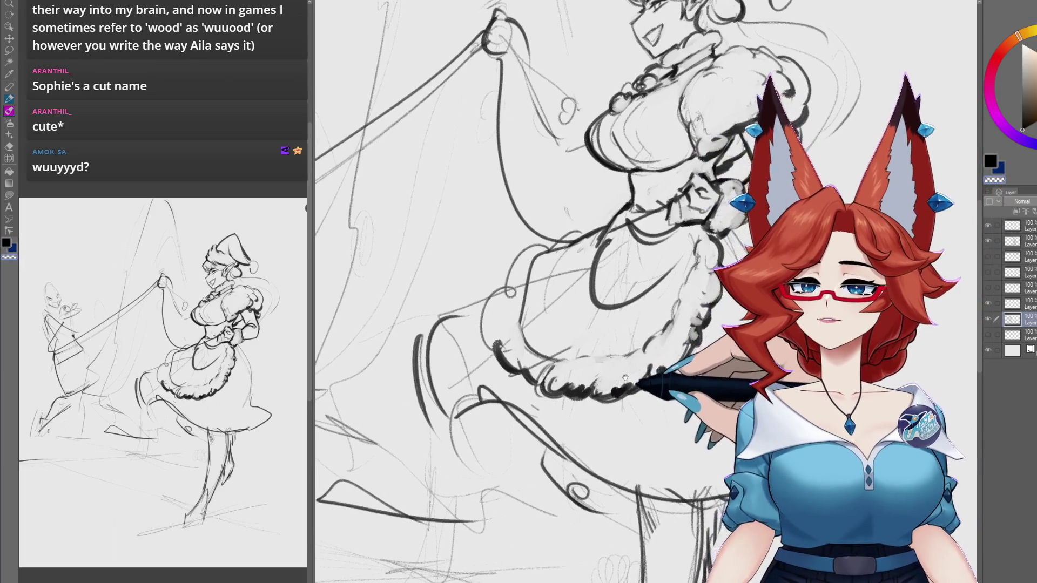
mouse_move(621, 378)
left_mouse_down()
mouse_move(623, 355)
mouse_move(588, 372)
mouse_move(601, 348)
mouse_move(571, 386)
left_mouse_up()
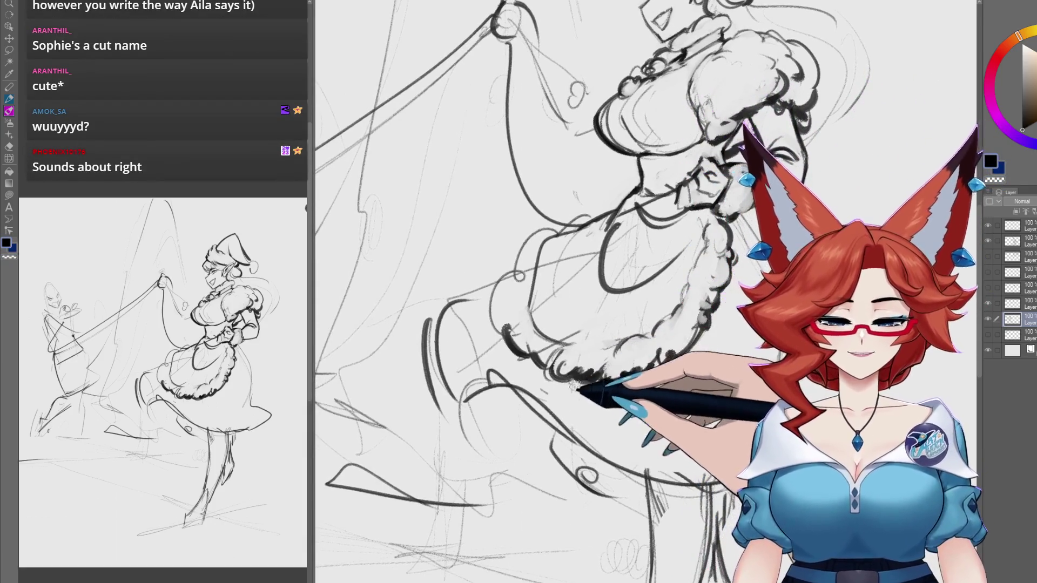
left_click_drag(559, 355, 583, 256)
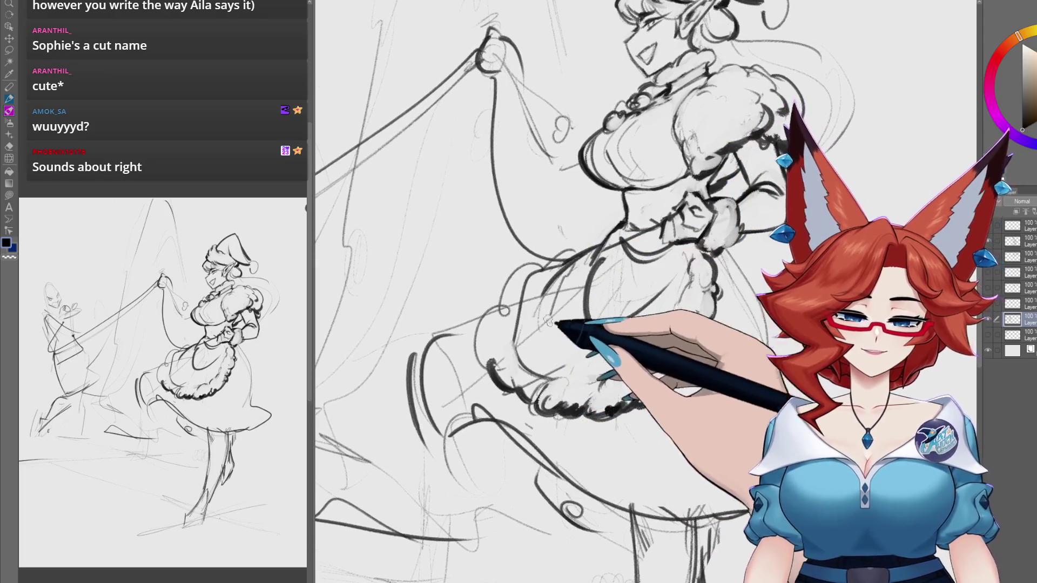
mouse_move(556, 273)
left_mouse_down()
mouse_move(535, 260)
mouse_move(498, 324)
mouse_move(506, 286)
left_mouse_up()
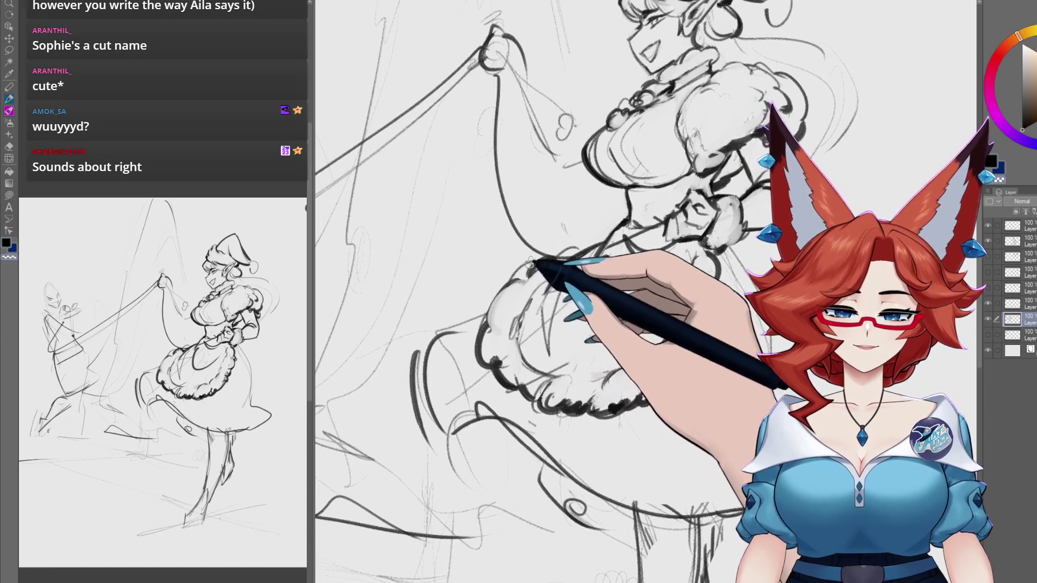
left_click_drag(540, 273, 480, 305)
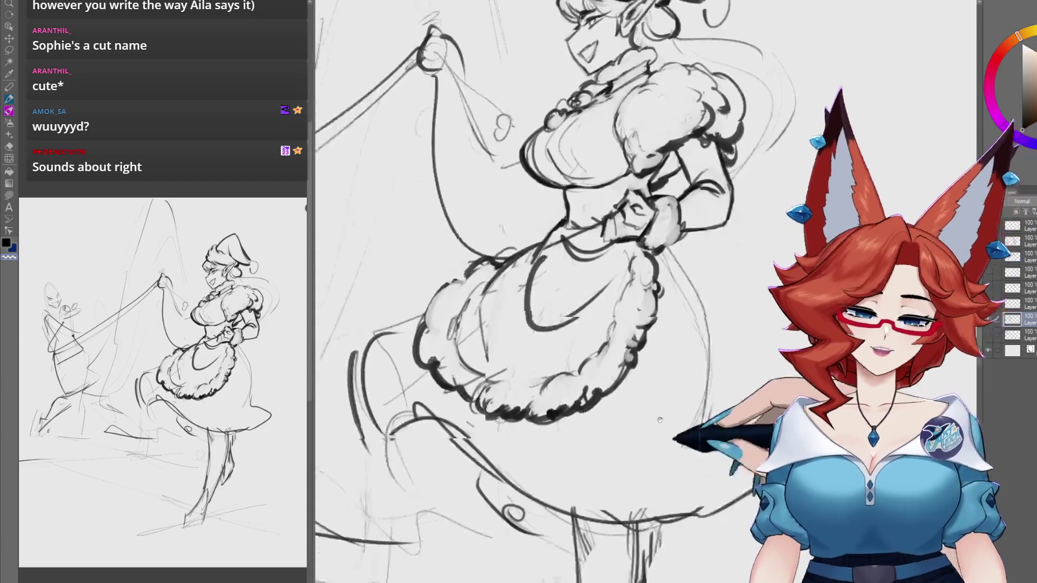
mouse_move(678, 399)
left_mouse_down()
mouse_move(623, 402)
mouse_move(628, 416)
left_mouse_up()
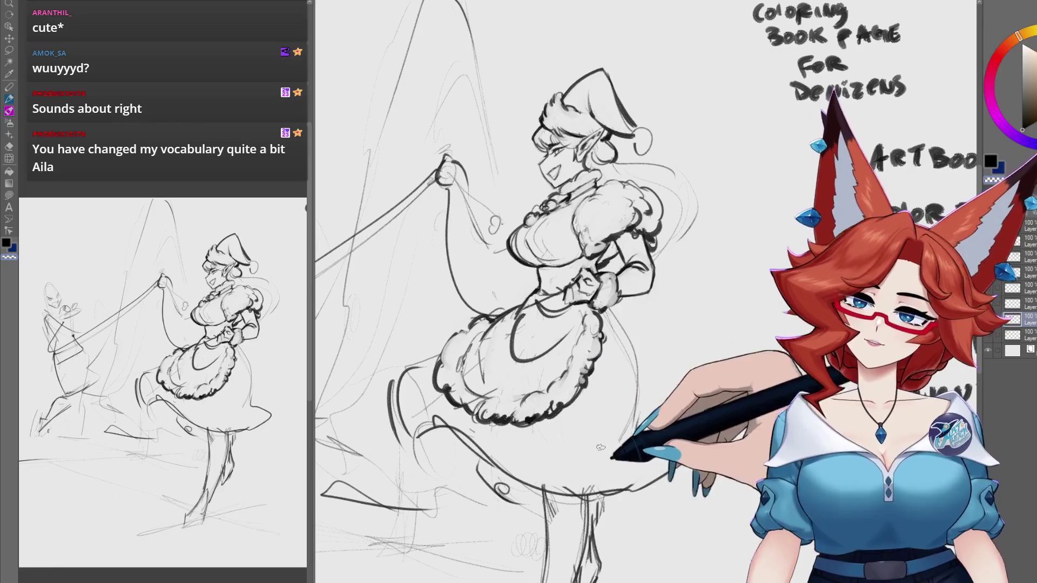
left_click_drag(616, 471, 615, 458)
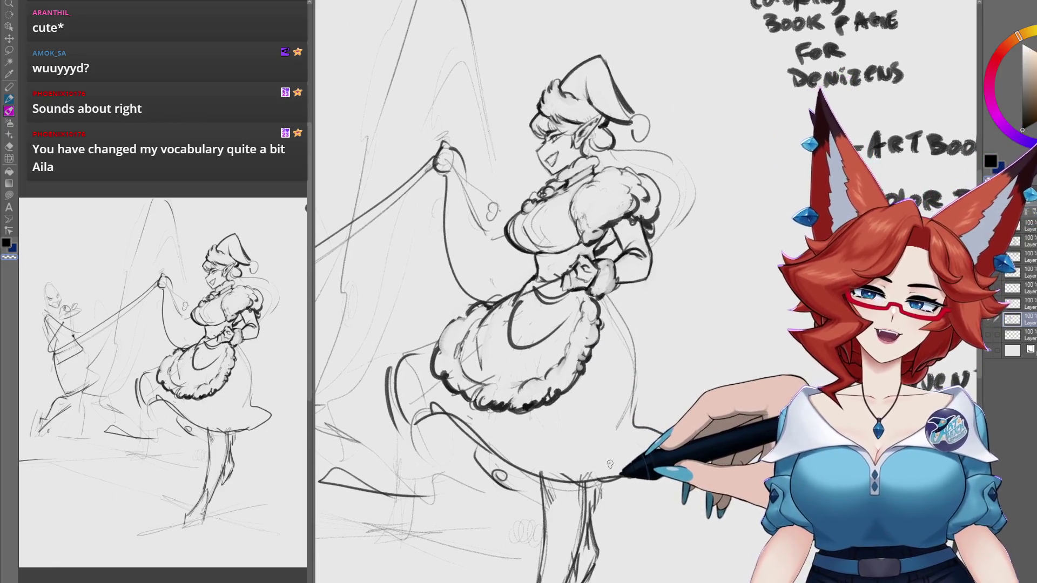
left_click_drag(609, 425, 588, 406)
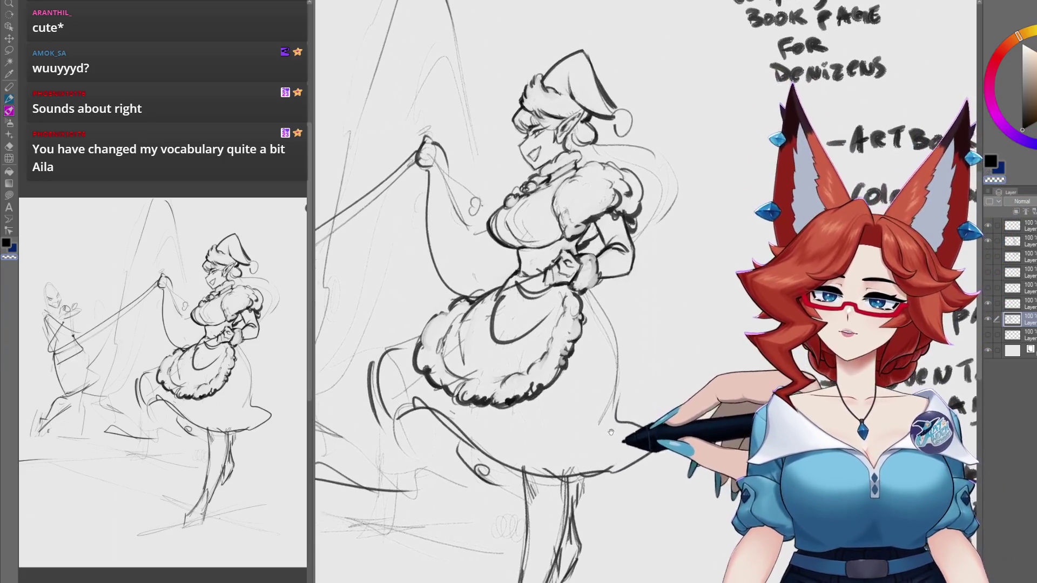
left_click_drag(632, 439, 630, 439)
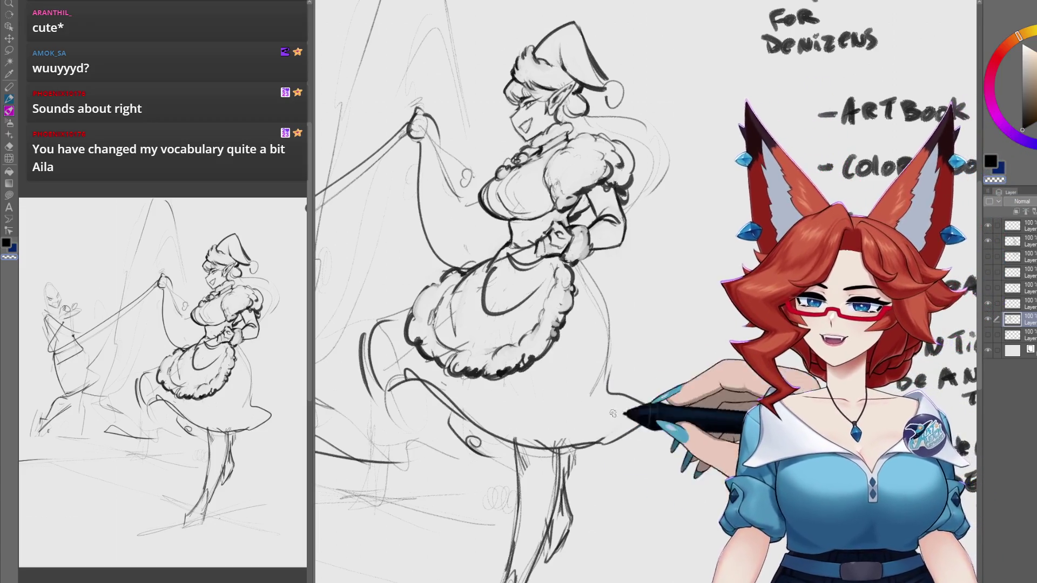
mouse_move(622, 434)
left_mouse_down()
mouse_move(561, 275)
mouse_move(536, 264)
mouse_move(523, 293)
left_mouse_up()
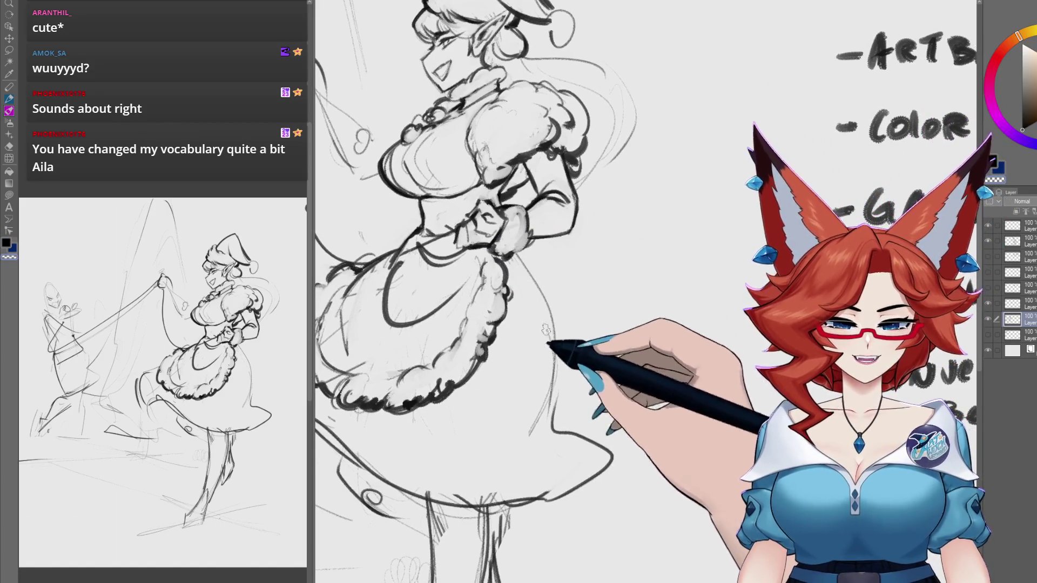
Step: Draw a dark line down the skirt's right edge, then undo it
left_click_drag(545, 331, 524, 326)
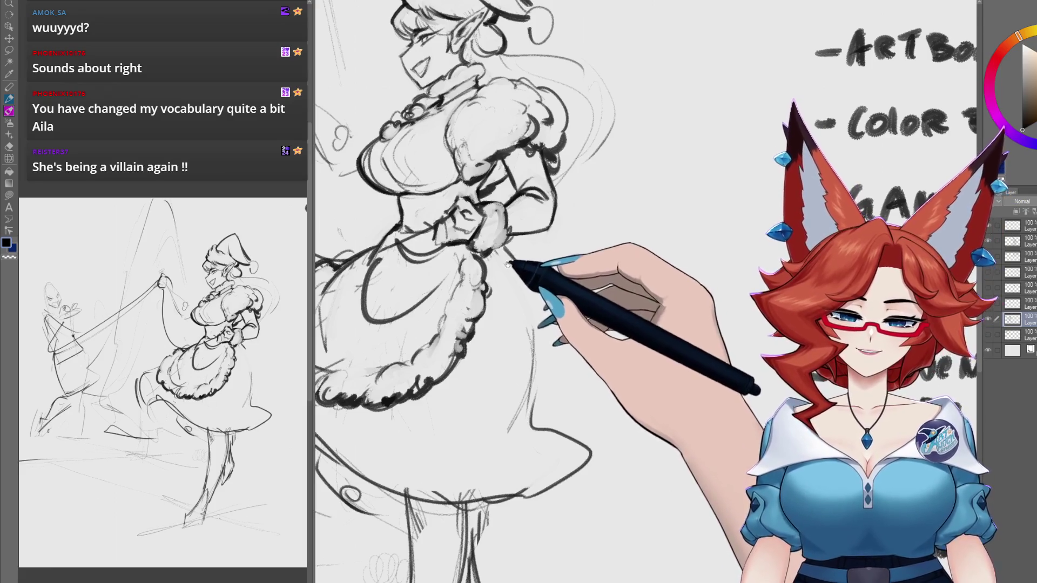
left_click_drag(508, 265, 578, 211)
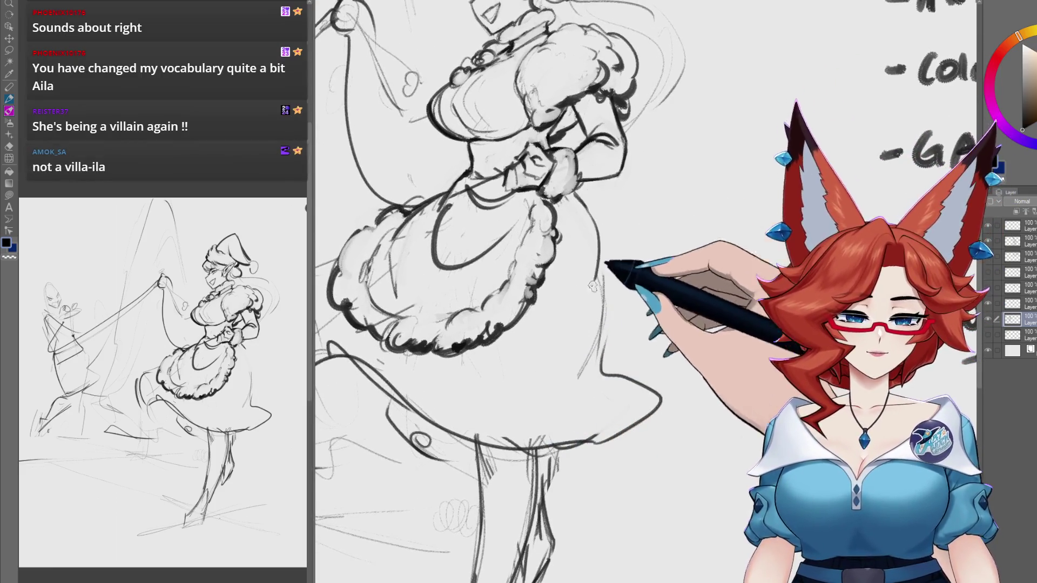
left_click_drag(597, 216, 581, 375)
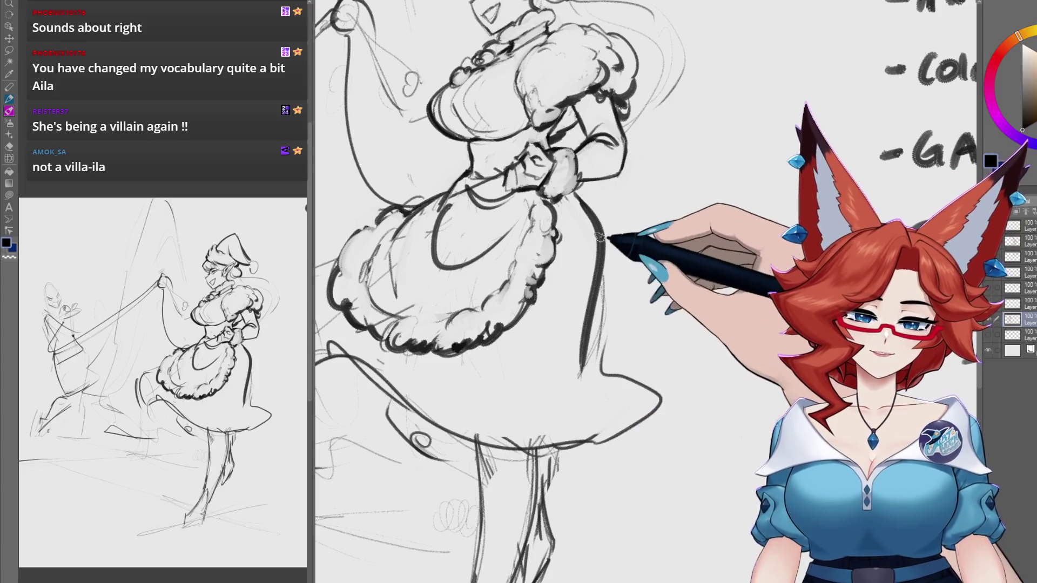
key("ctrl+z")
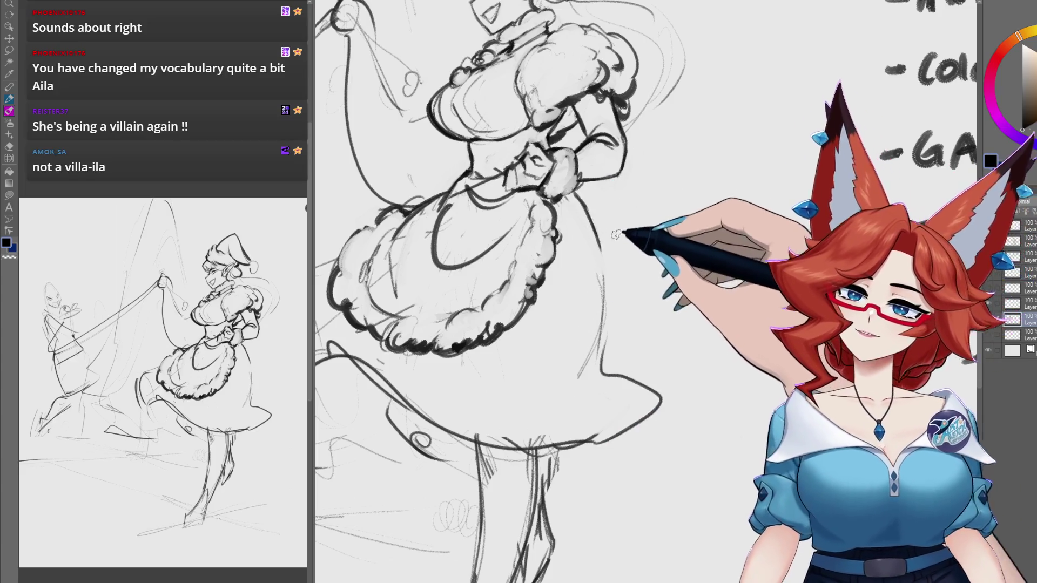
left_click_drag(616, 235, 583, 240)
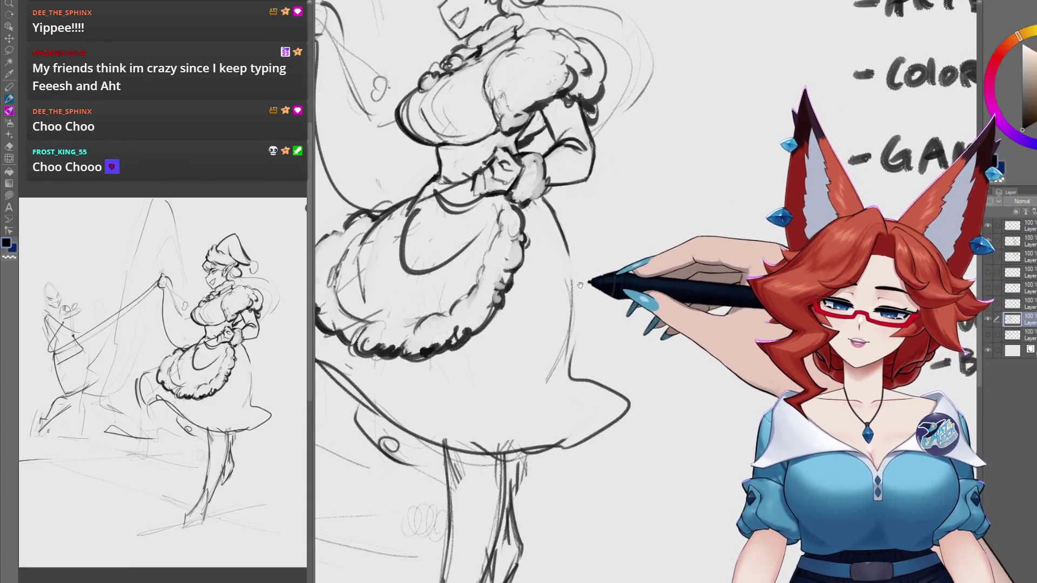
Step: Redraw a long line down the back of the skirt from the bodice
mouse_move(588, 264)
left_mouse_down()
mouse_move(577, 304)
mouse_move(509, 258)
left_mouse_up()
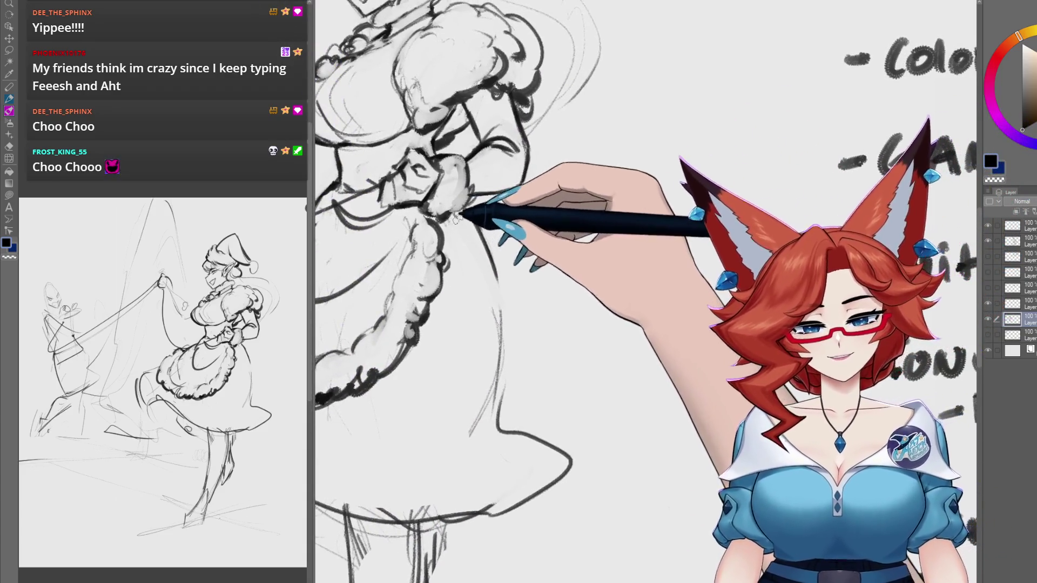
left_click_drag(474, 212, 469, 217)
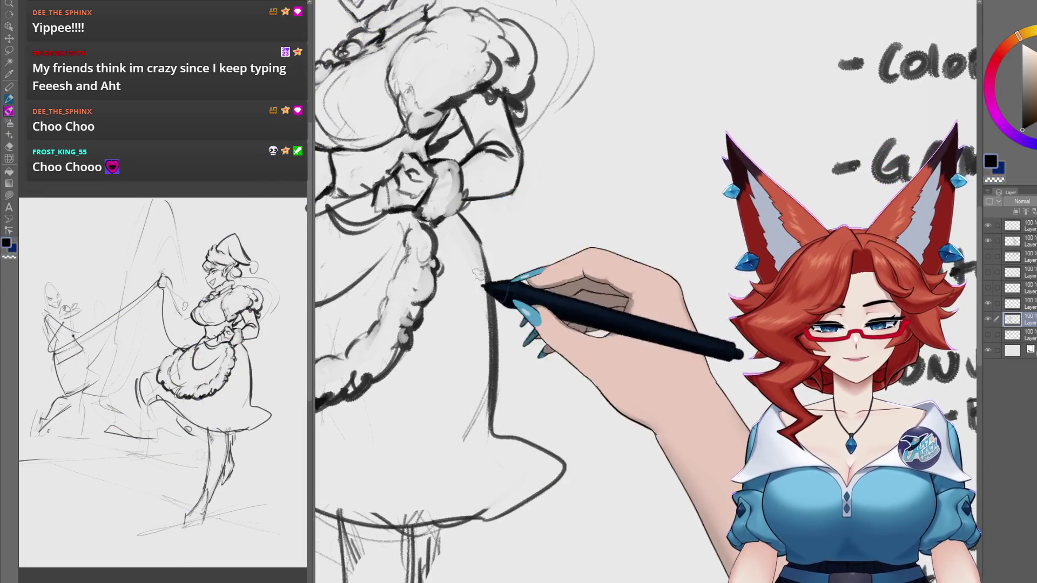
left_click_drag(542, 381, 612, 316)
scroll(612, 316, "down", 2)
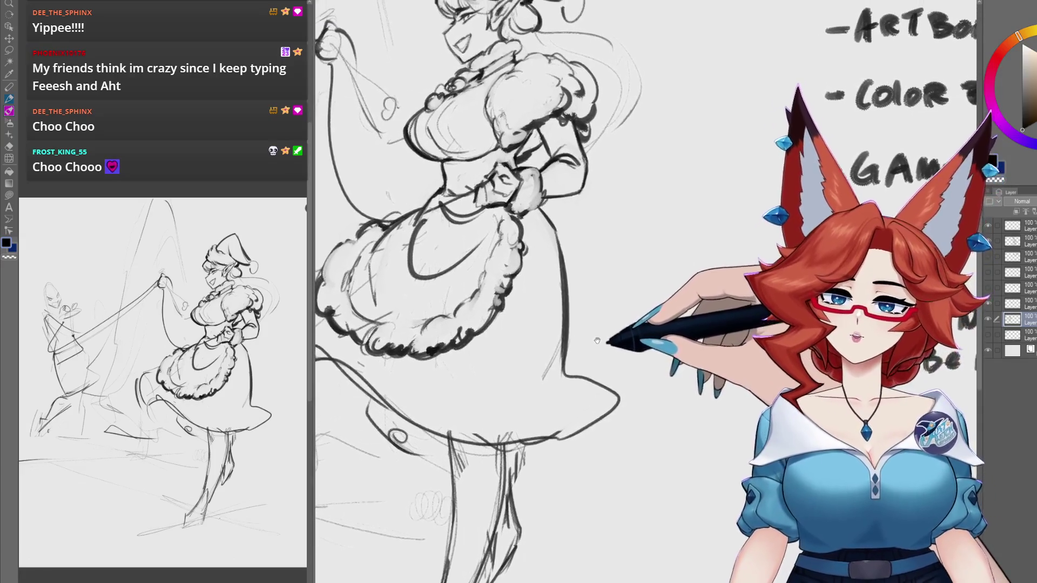
scroll(471, 192, "up", 2)
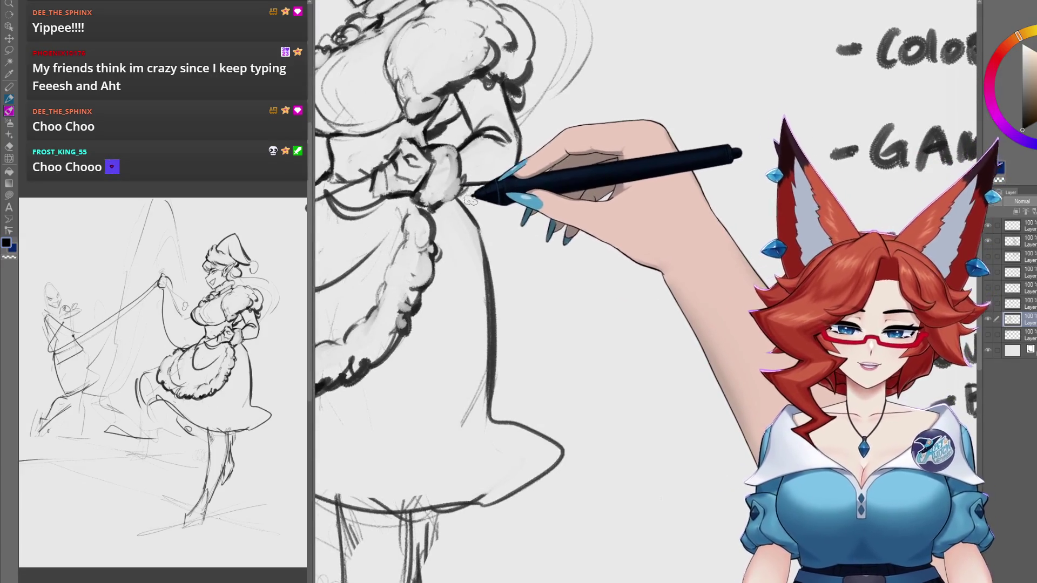
left_click_drag(470, 189, 548, 510)
Step: Sketch two short strokes just below the skirt hem near the legs
mouse_move(583, 464)
left_mouse_down()
mouse_move(604, 382)
mouse_move(581, 328)
mouse_move(614, 324)
left_mouse_up()
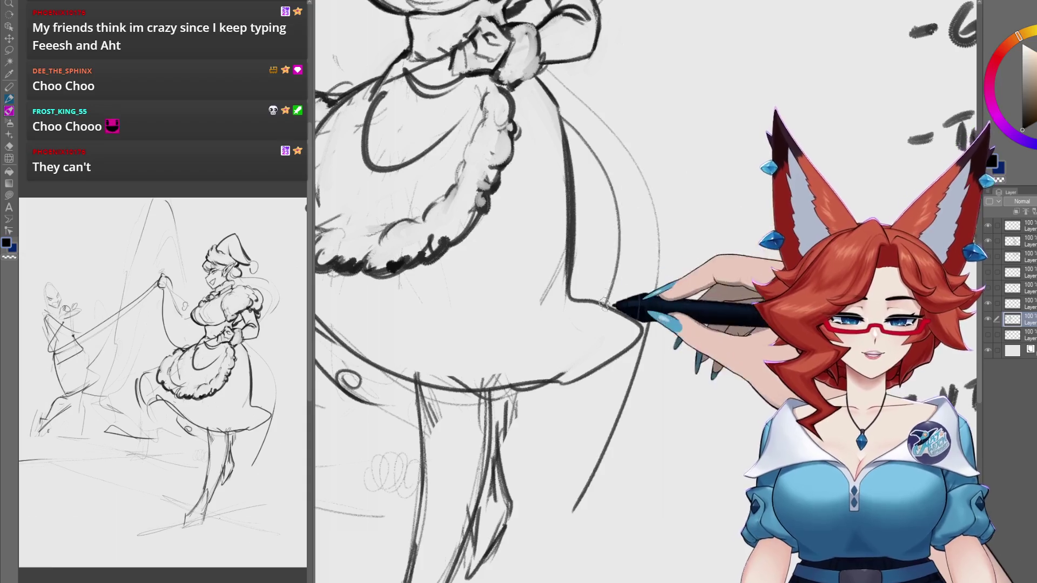
left_click_drag(565, 387, 573, 375)
left_click_drag(599, 425, 596, 358)
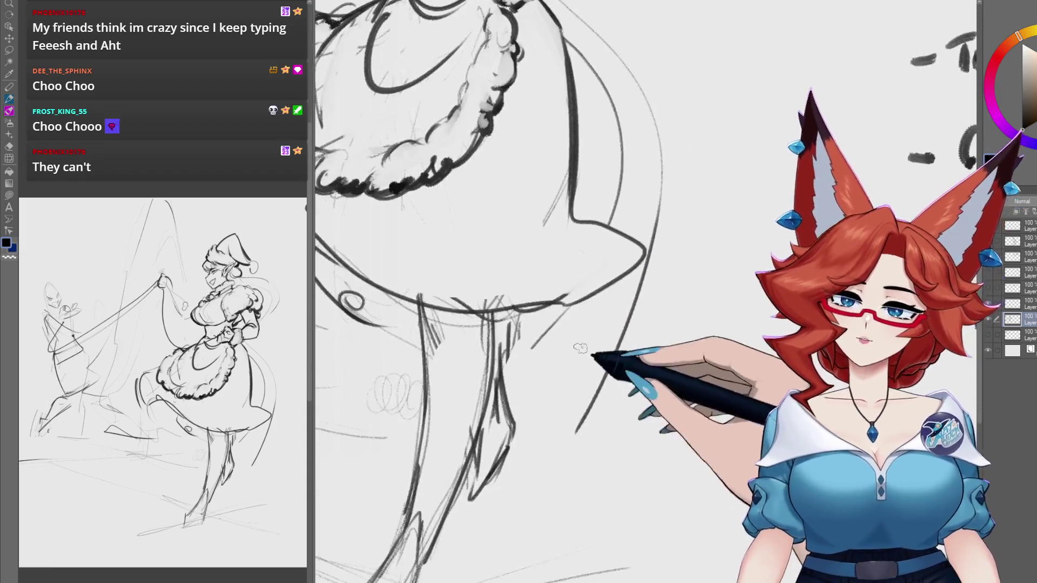
left_click_drag(535, 409, 596, 402)
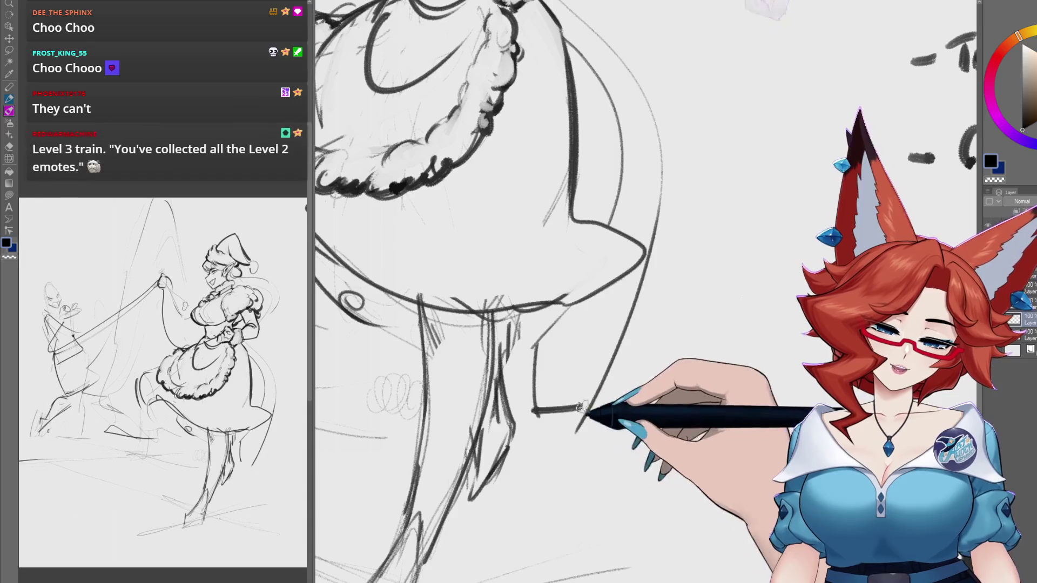
left_click_drag(540, 427, 540, 417)
left_click_drag(612, 469, 609, 442)
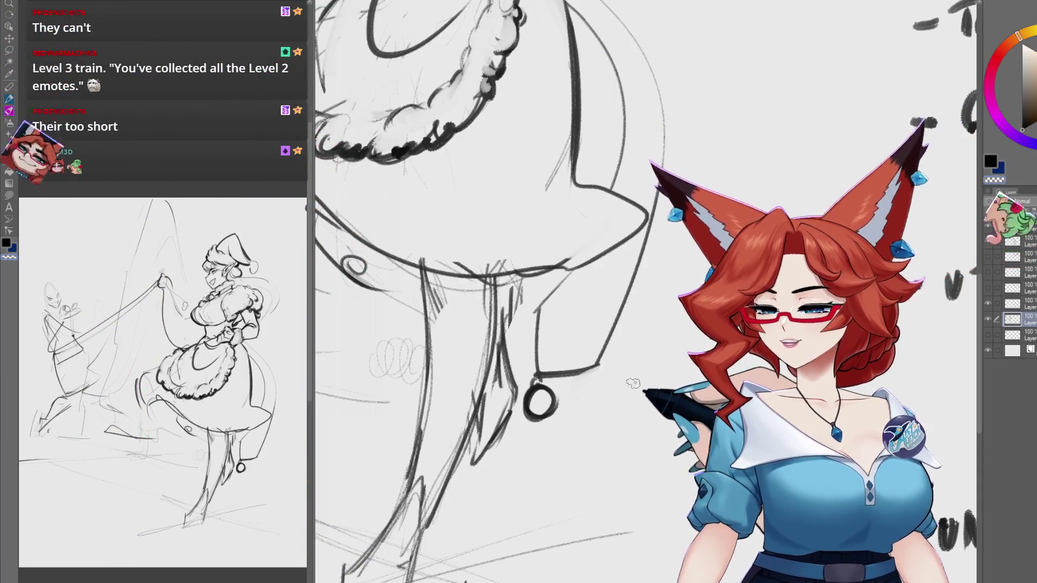
scroll(587, 375, "down", 1)
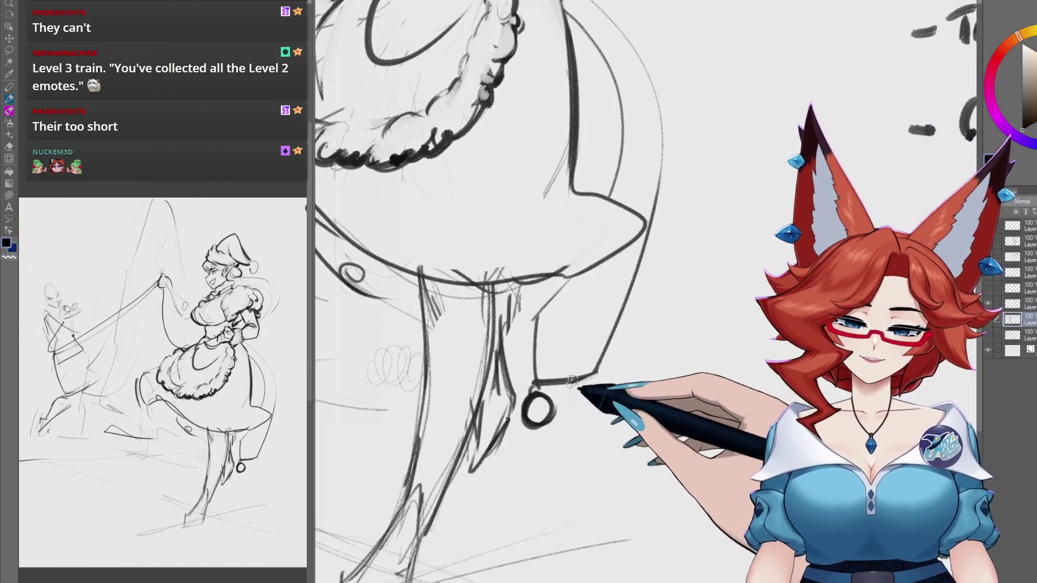
scroll(571, 379, "up", 3)
scroll(486, 270, "up", 3)
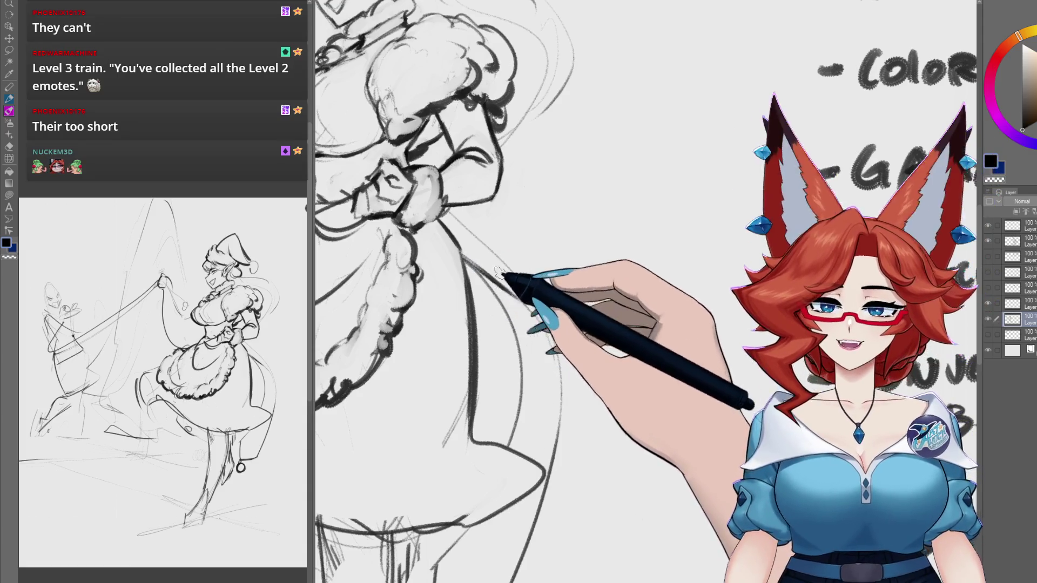
scroll(498, 270, "down", 1)
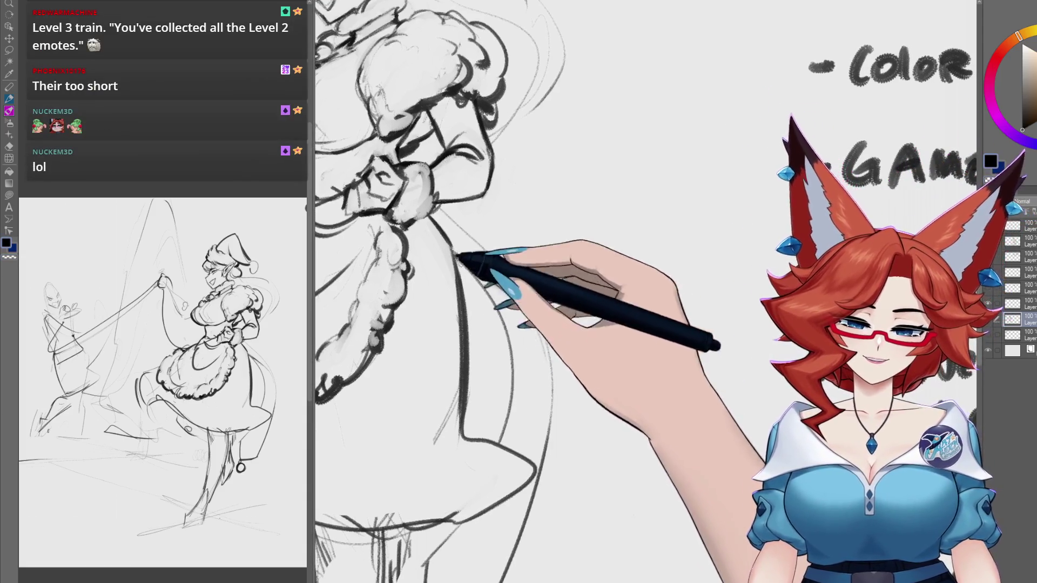
scroll(503, 272, "up", 1)
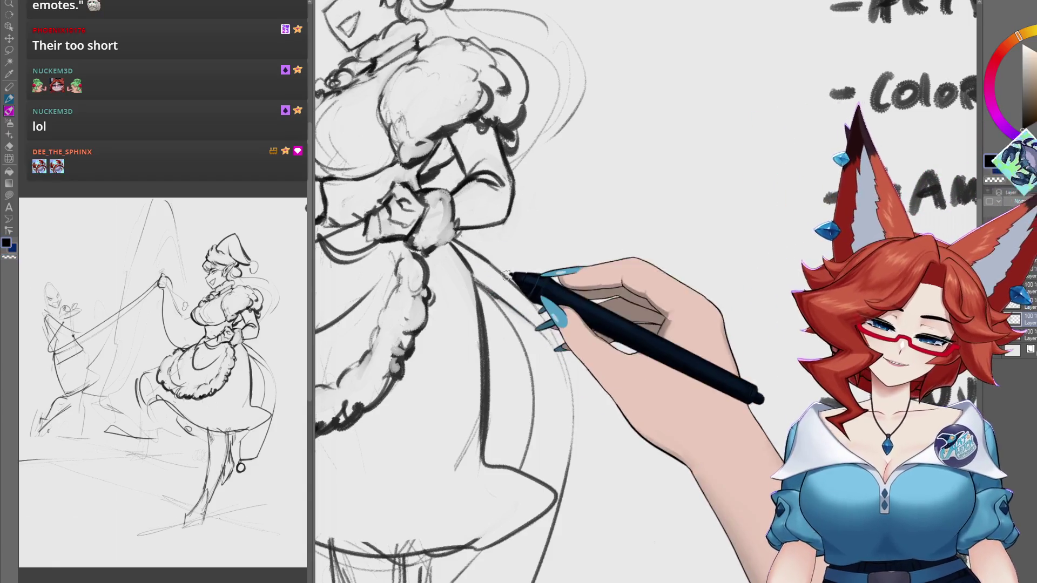
scroll(502, 260, "down", 1)
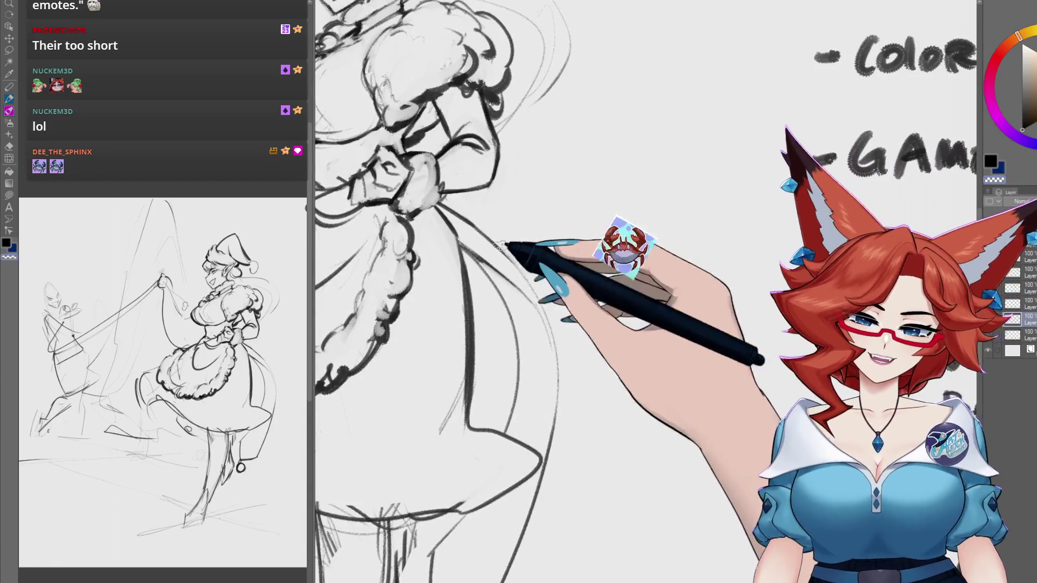
scroll(562, 324, "down", 3)
scroll(587, 287, "down", 1)
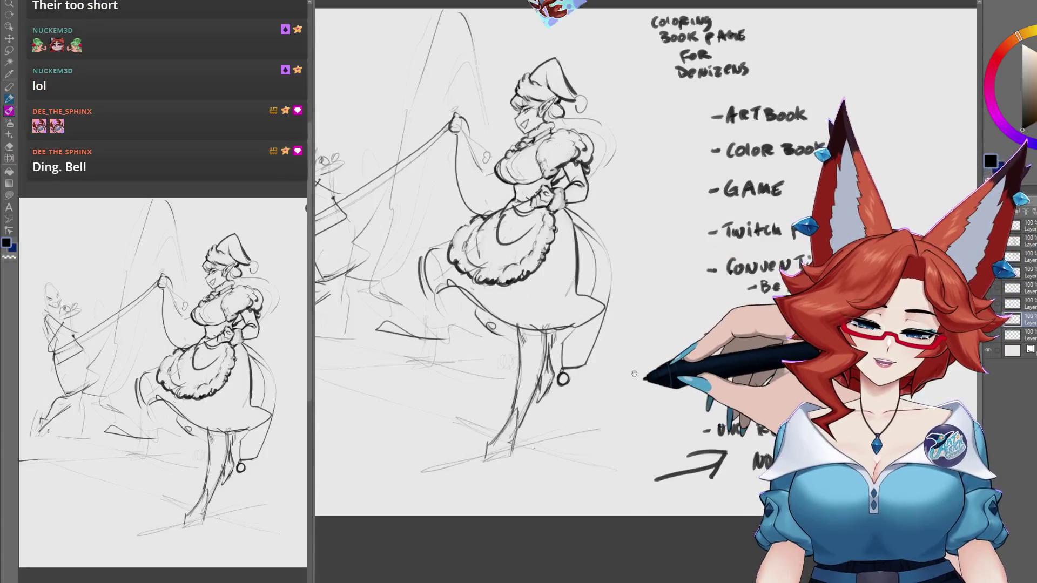
scroll(594, 373, "up", 3)
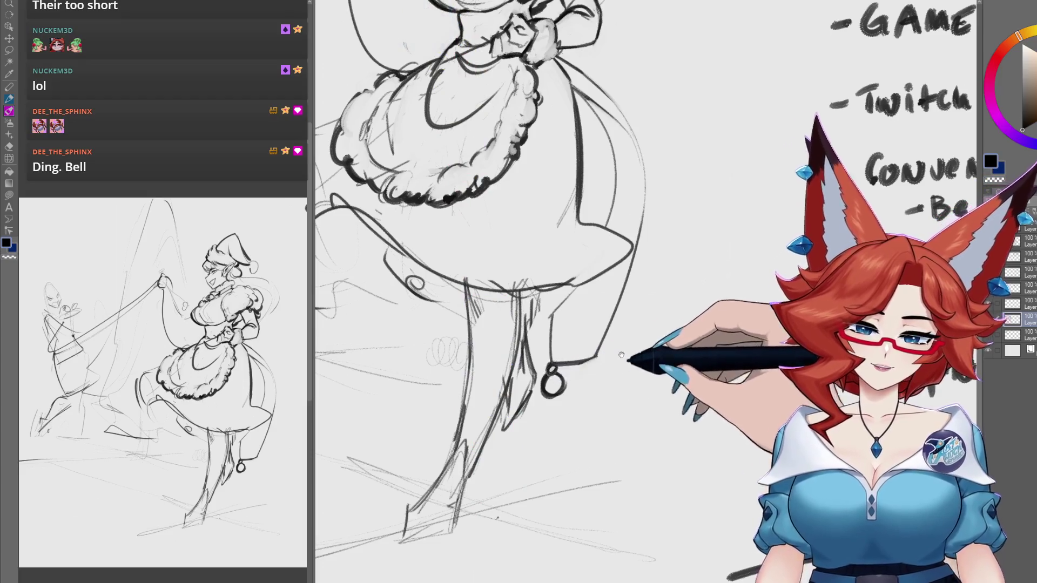
scroll(622, 355, "down", 2)
left_click_drag(621, 372, 636, 408)
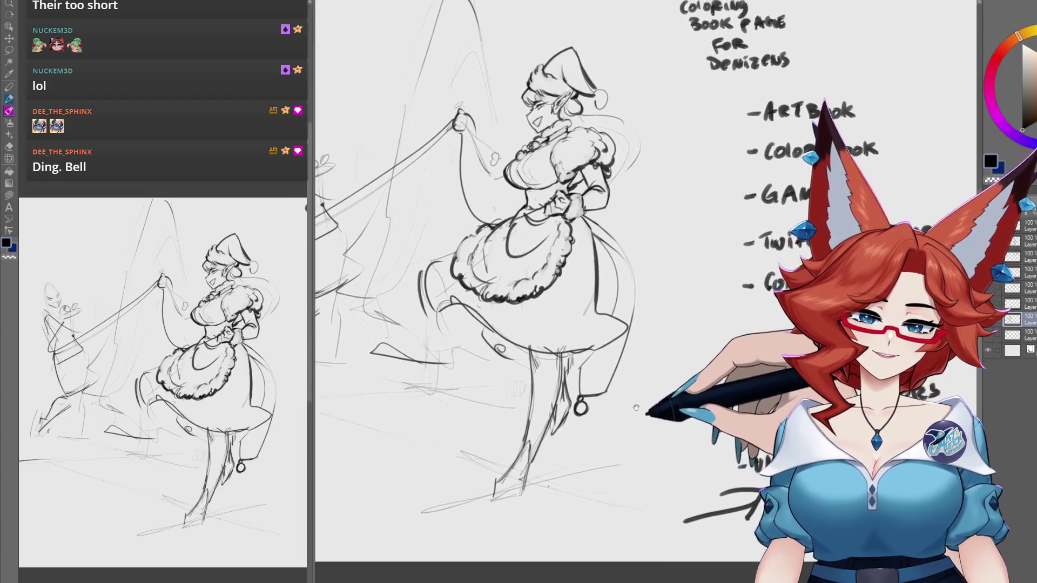
left_click_drag(602, 327, 613, 458)
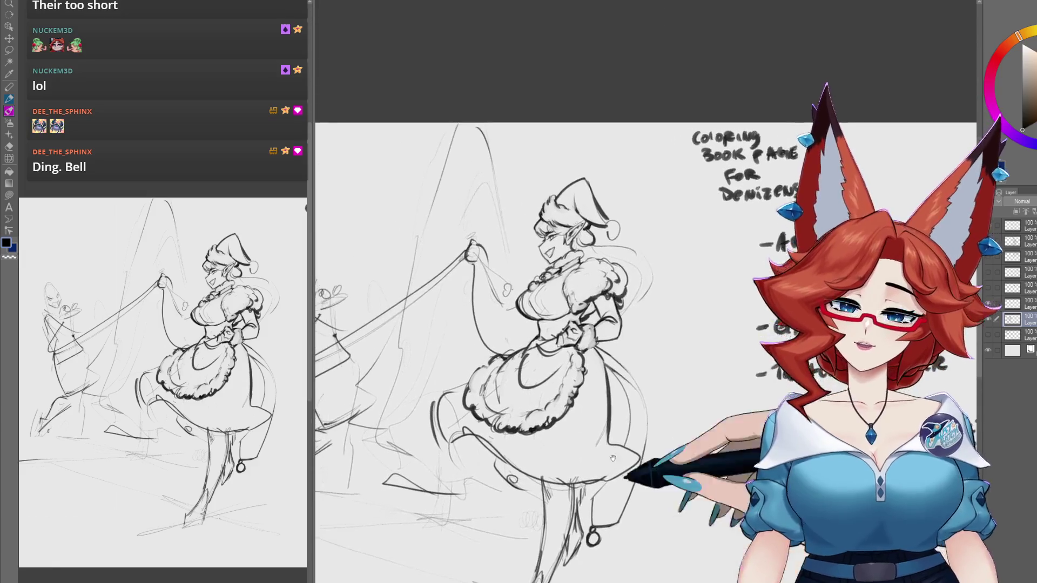
scroll(613, 458, "up", 5)
scroll(567, 308, "up", 2)
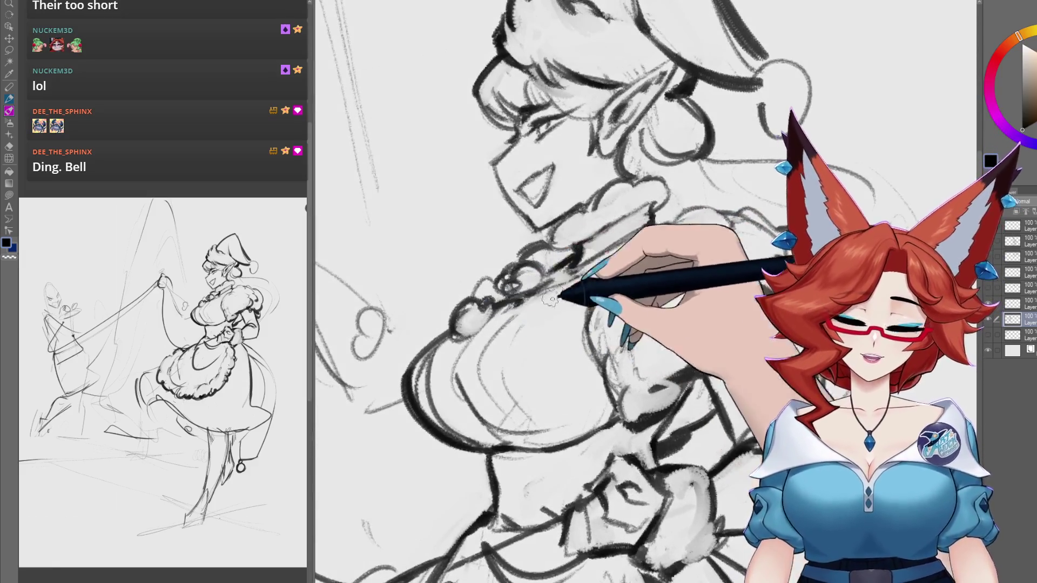
Step: Ink a crisp, dark-outlined round bell at the front of the elf's collar
left_click(987, 335)
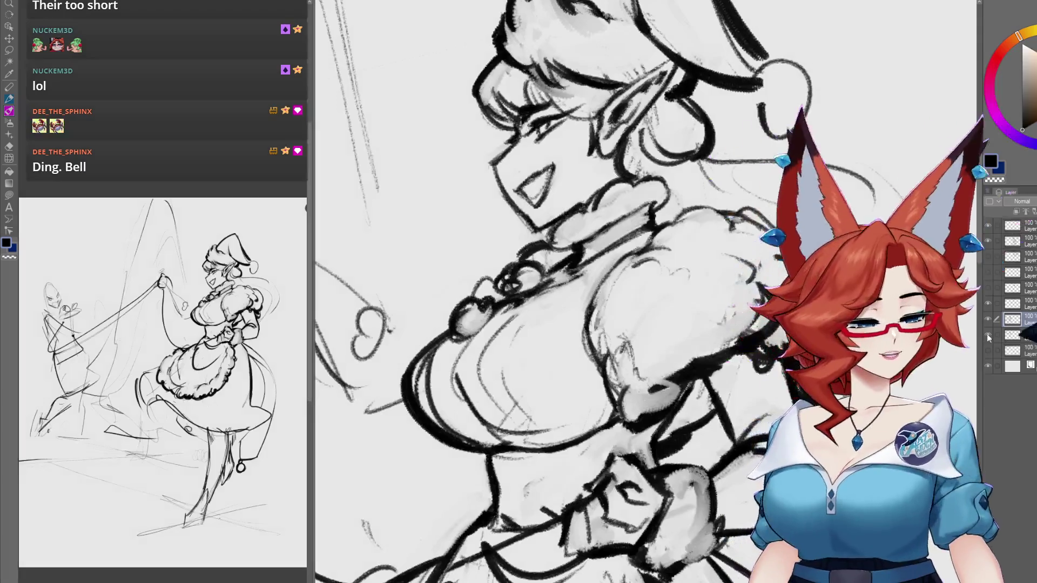
left_click(987, 334)
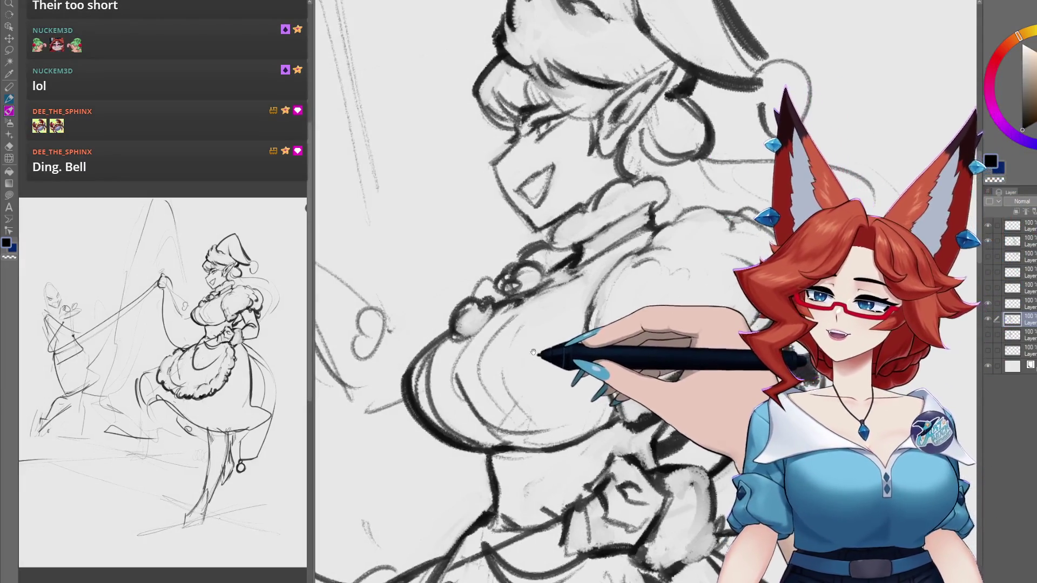
left_click_drag(533, 353, 551, 346)
left_click_drag(556, 290, 550, 312)
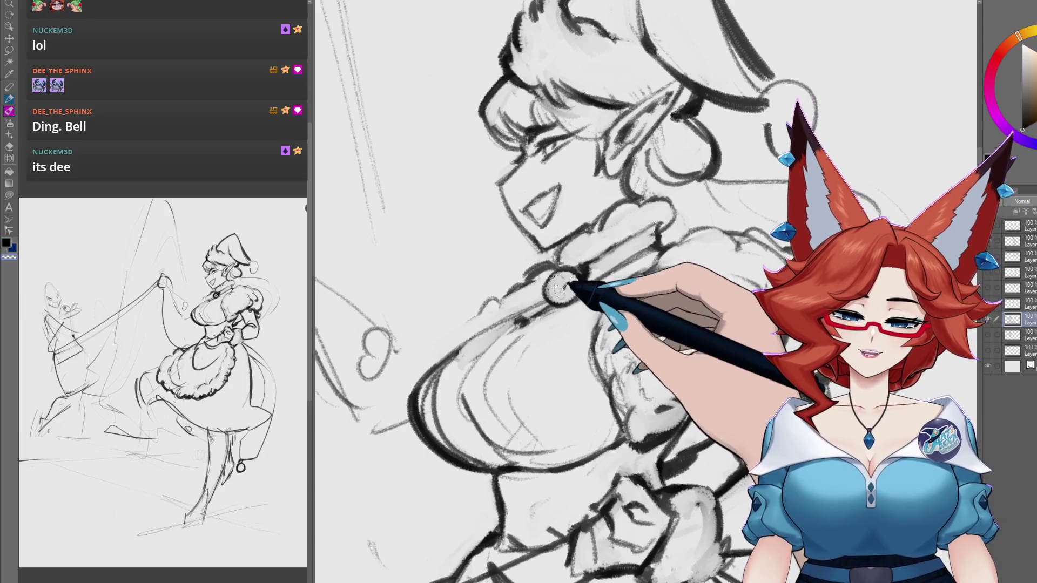
left_click_drag(559, 275, 556, 277)
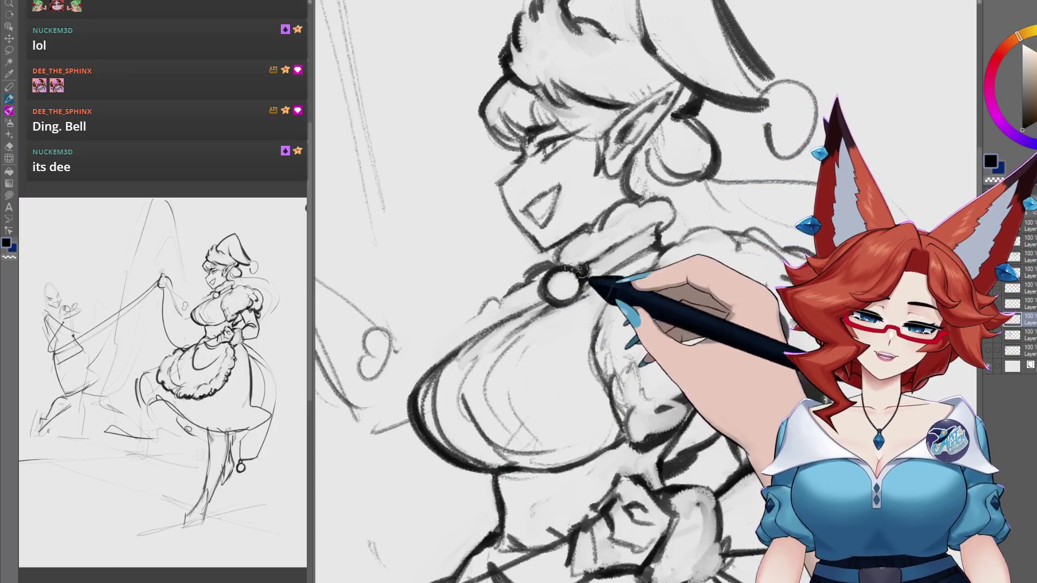
left_click_drag(642, 340, 590, 375)
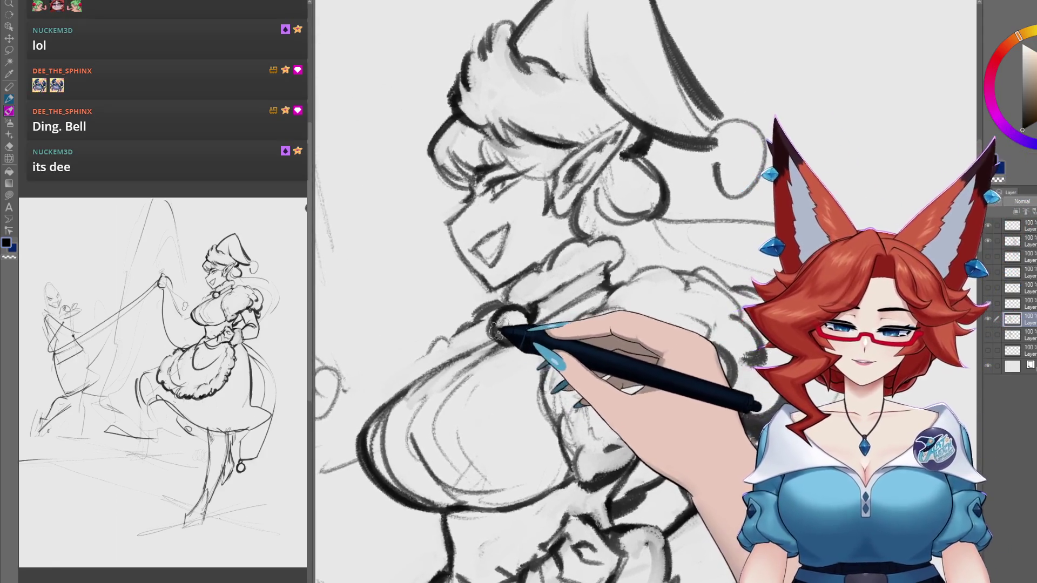
left_click_drag(500, 327, 506, 335)
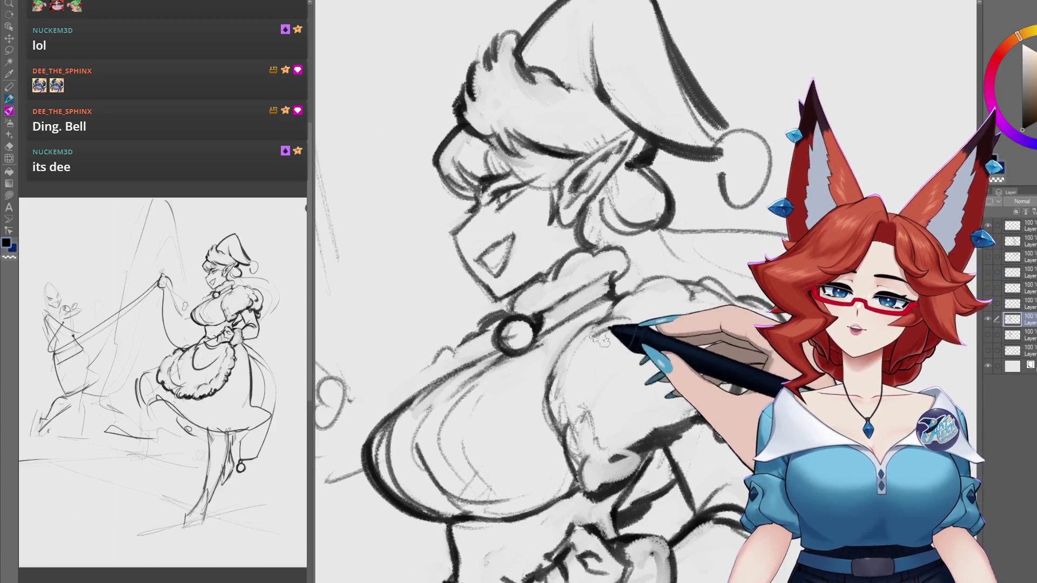
left_click_drag(600, 341, 624, 281)
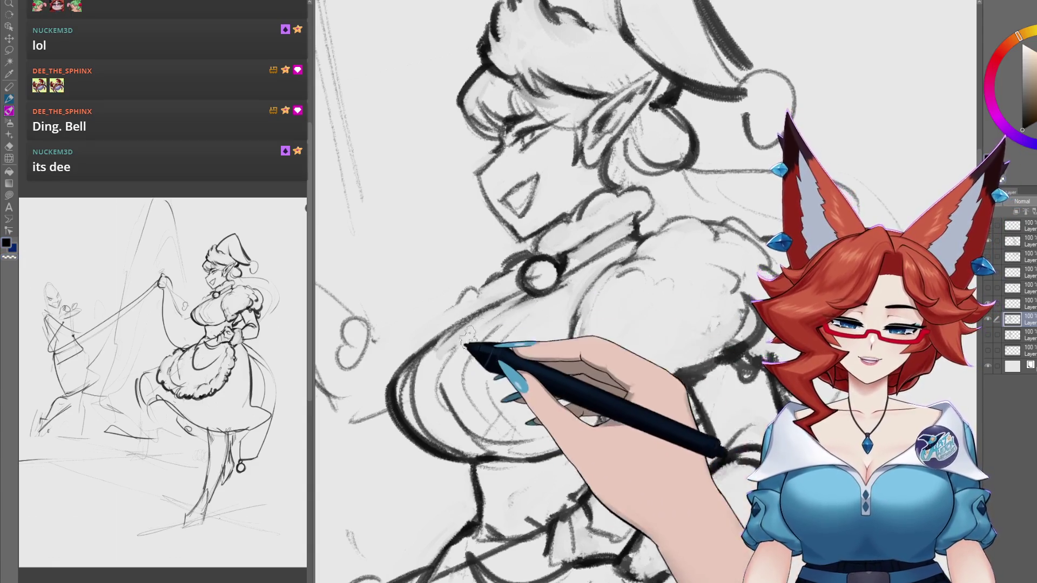
key("ctrl+minus")
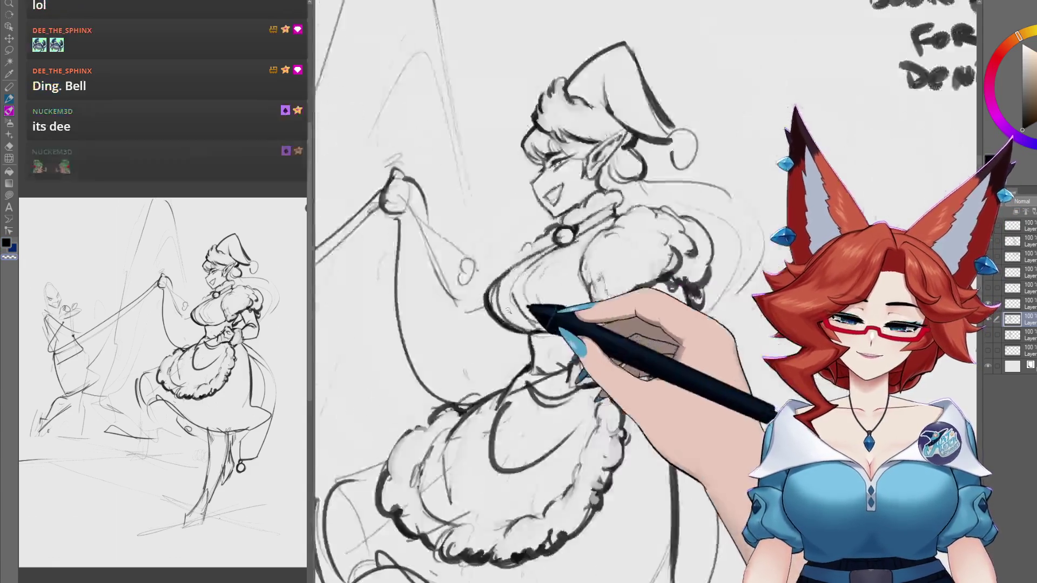
key("ctrl+minus")
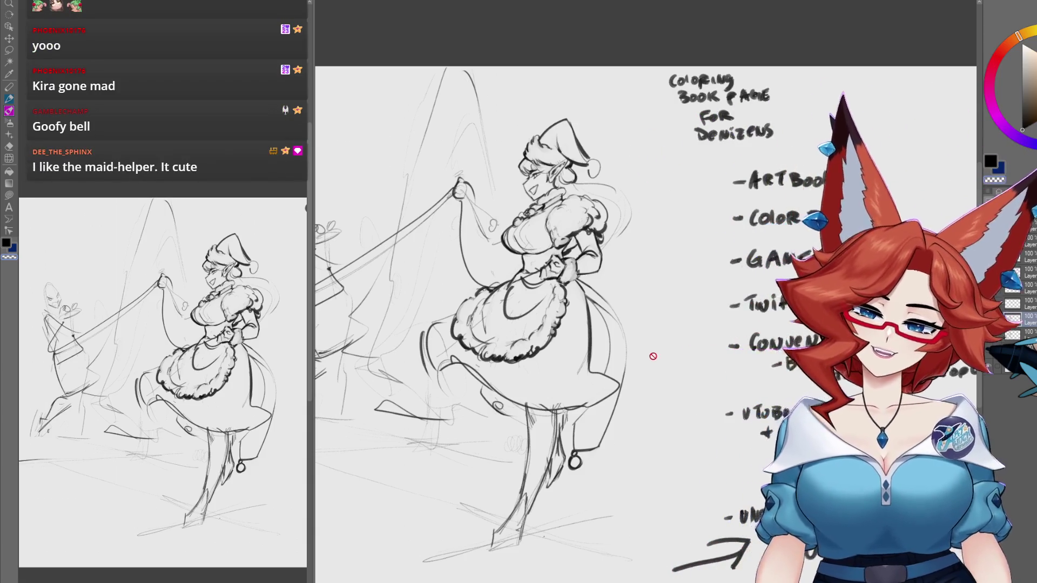
mouse_move(653, 357)
left_mouse_down()
mouse_move(599, 406)
mouse_move(601, 429)
left_mouse_up()
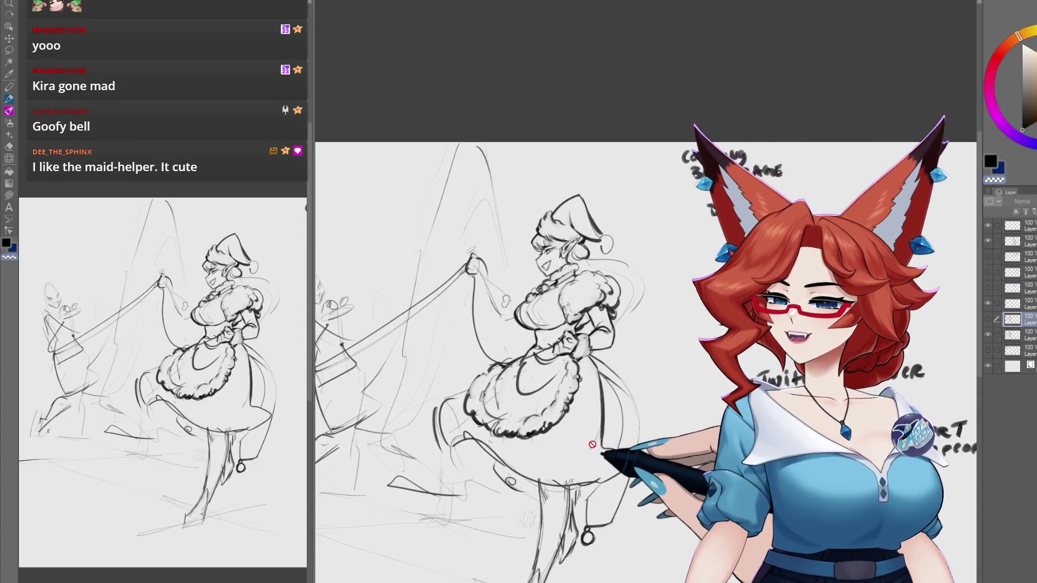
scroll(609, 374, "up", 2)
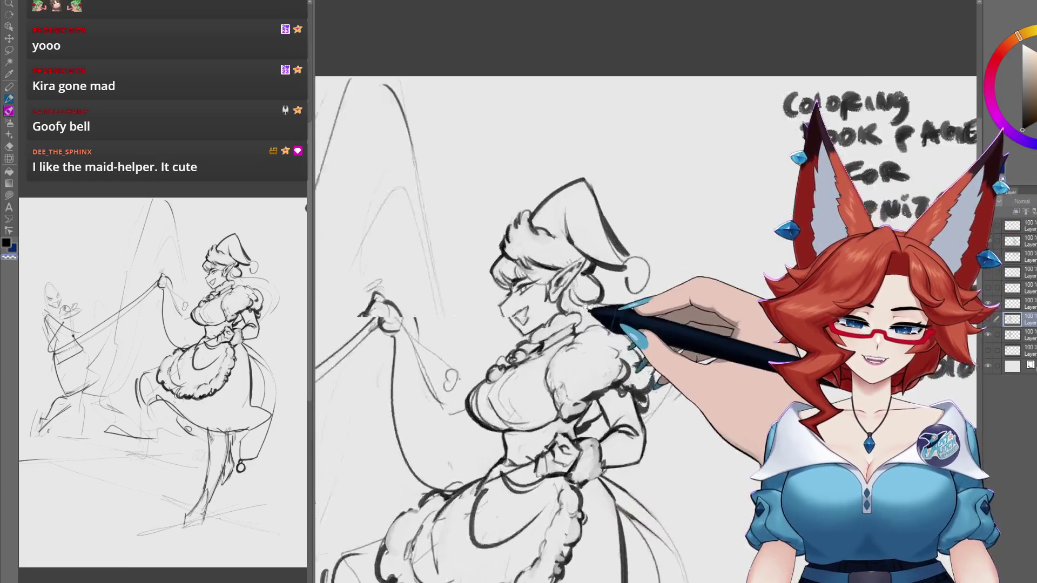
scroll(600, 378, "up", 2)
scroll(589, 383, "up", 1)
scroll(584, 386, "up", 1)
scroll(578, 400, "up", 2)
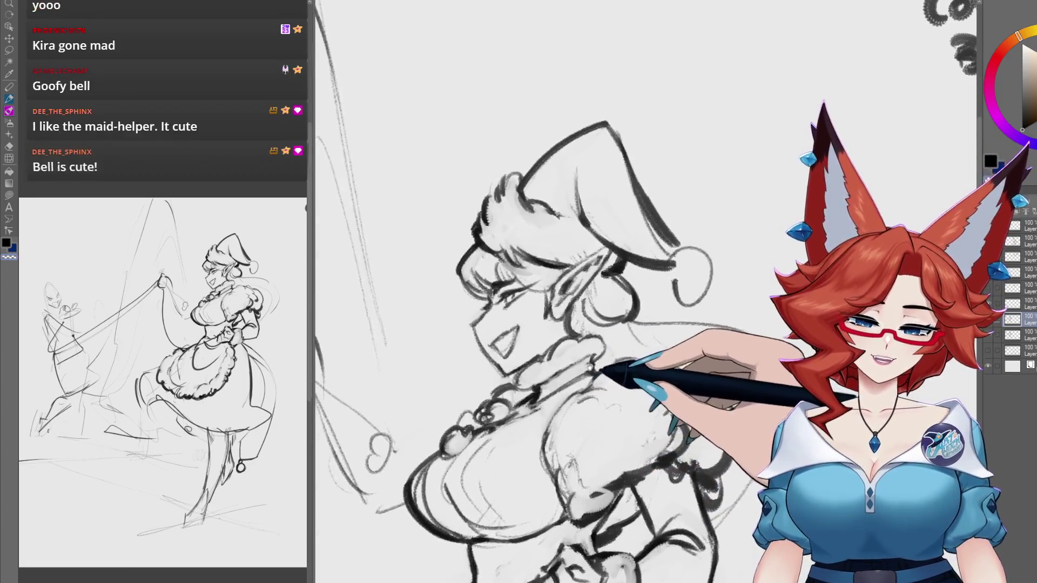
scroll(572, 411, "up", 1)
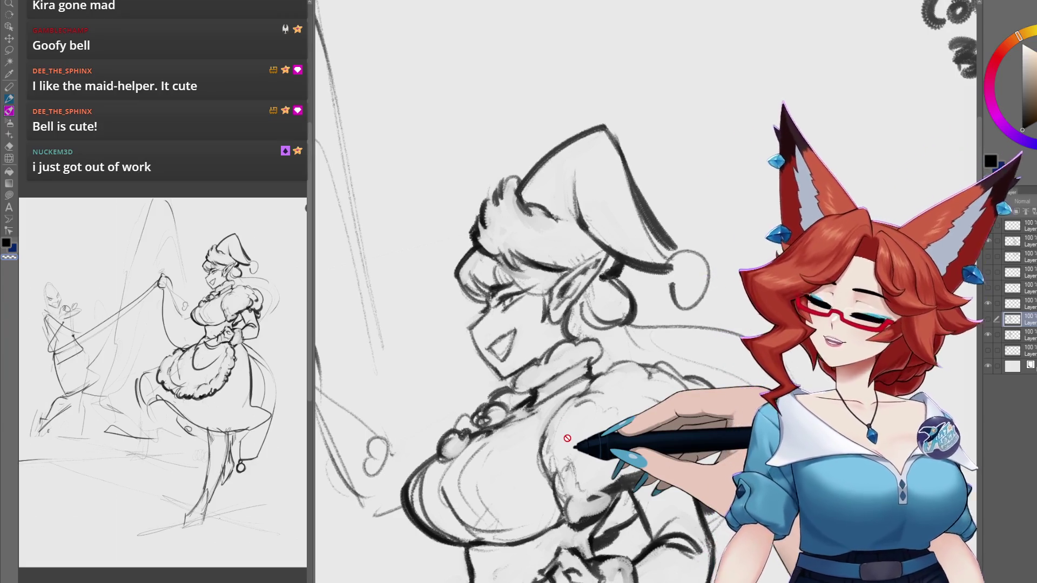
Step: Toggle the ink layers' visibility to compare the collar ruffle and bell strokes with the sketch
left_click(988, 320)
left_click(987, 332)
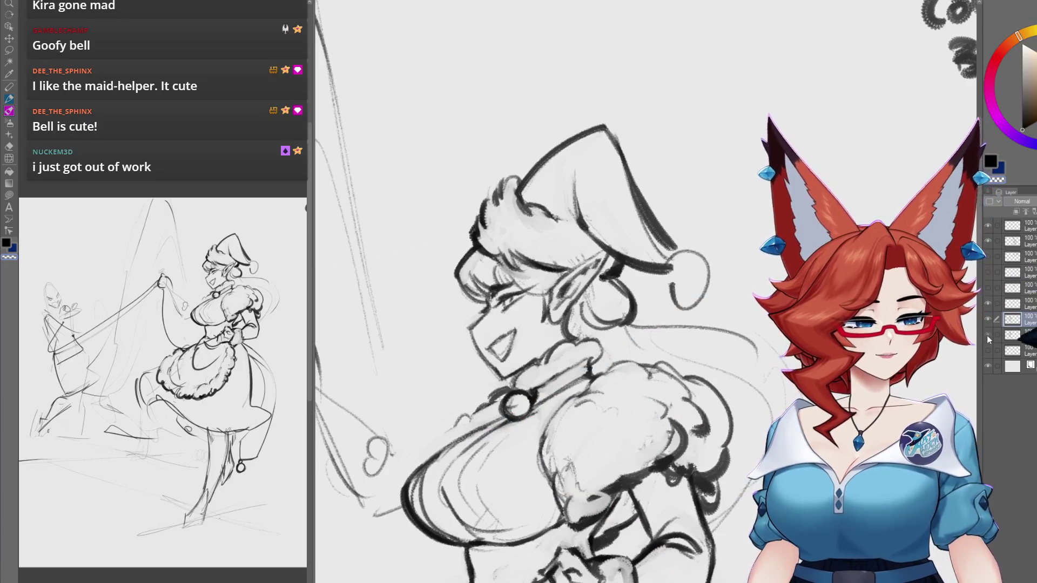
left_click(987, 336)
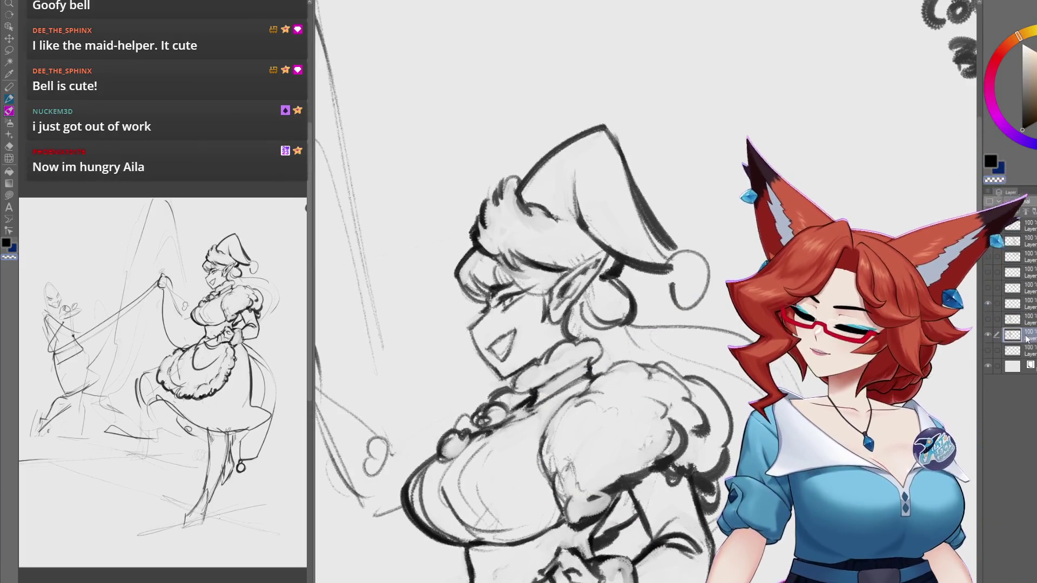
left_click(988, 335)
left_click(988, 335)
Step: Draw a choker ring on the collar, then hide its layer to reveal the bead loops
left_click_drag(637, 397, 651, 364)
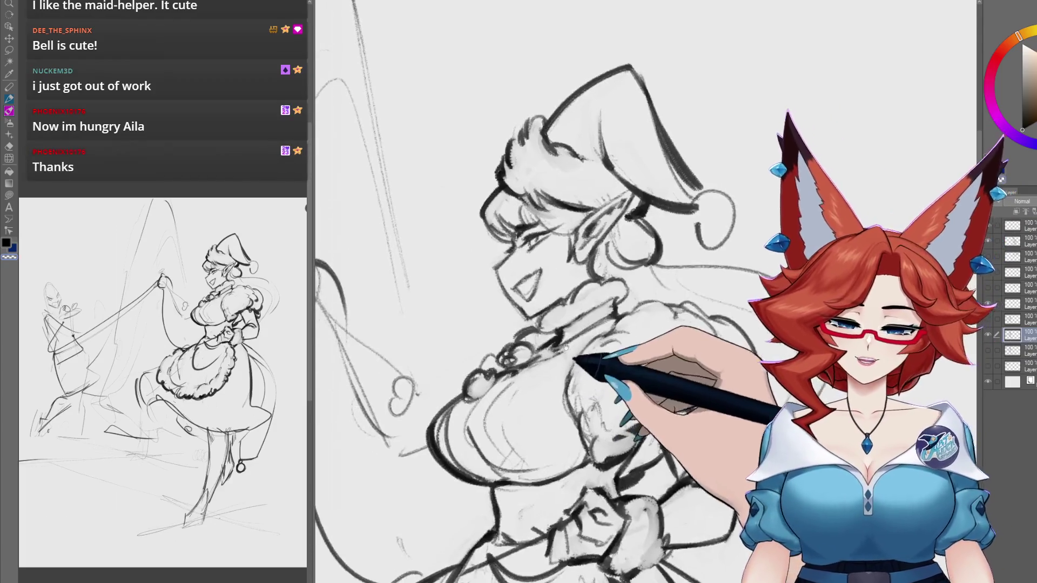
left_click_drag(533, 386, 547, 354)
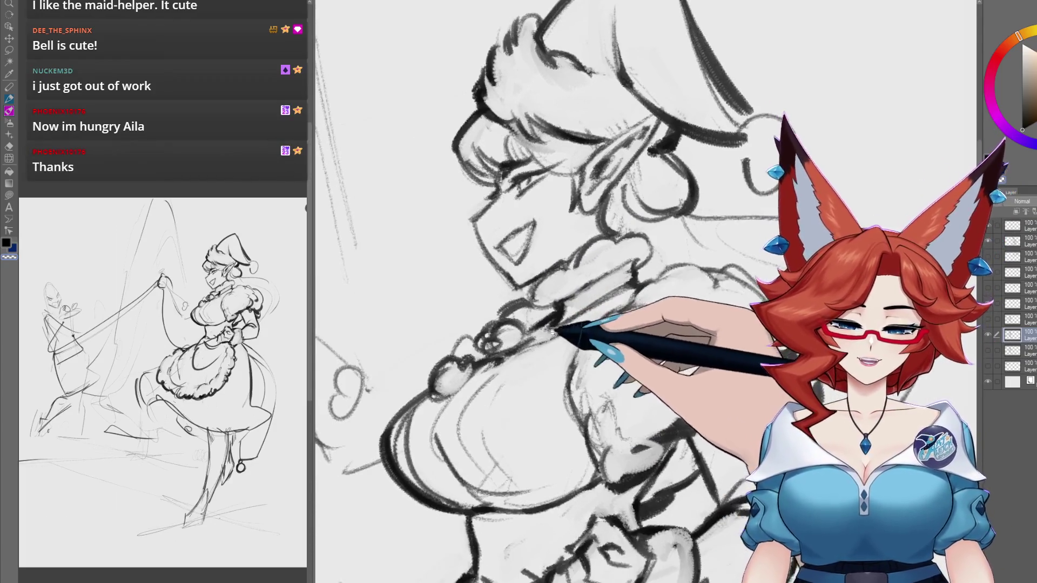
scroll(546, 349, "up", 5)
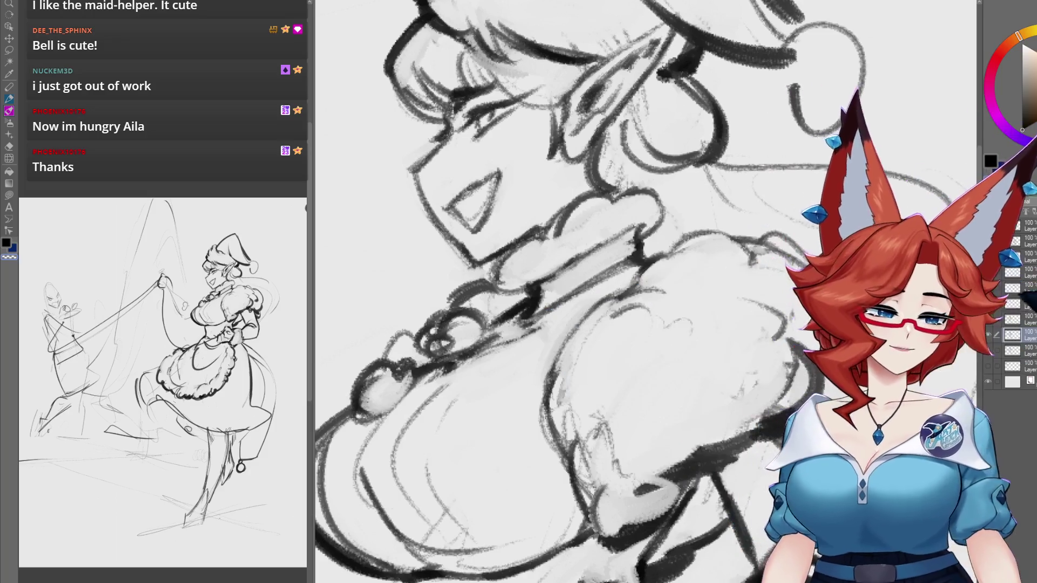
left_click_drag(478, 323, 483, 330)
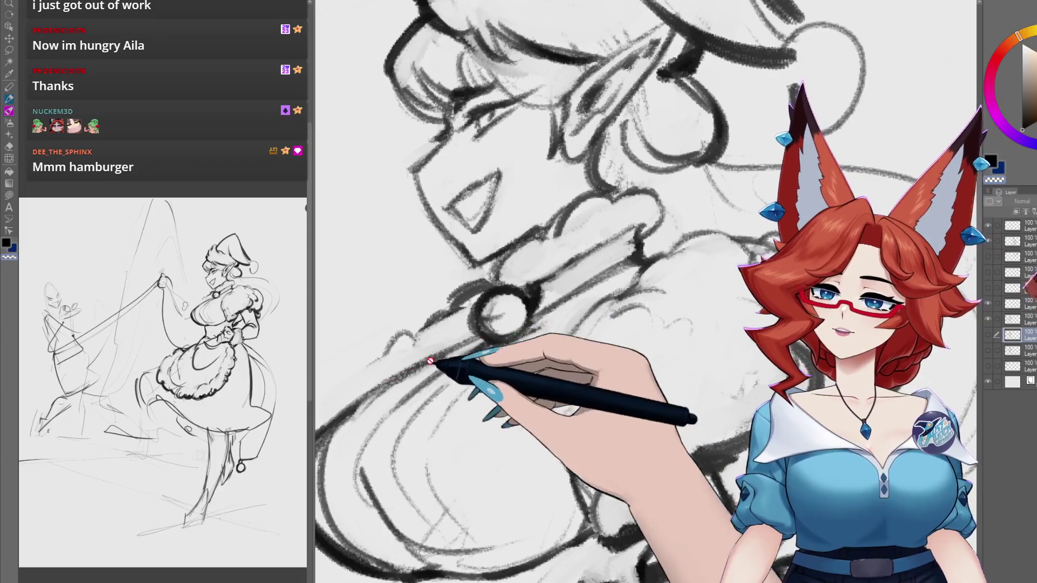
left_click(988, 304)
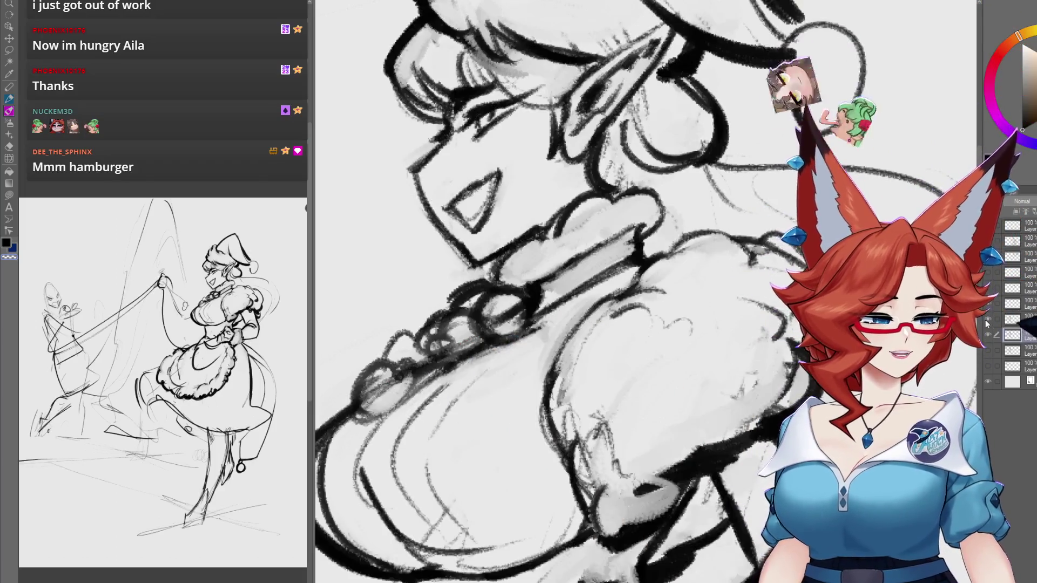
Step: Ink the collar and chest curve in bolder lines and lighten stray sketch strokes along the collar
left_click(988, 319)
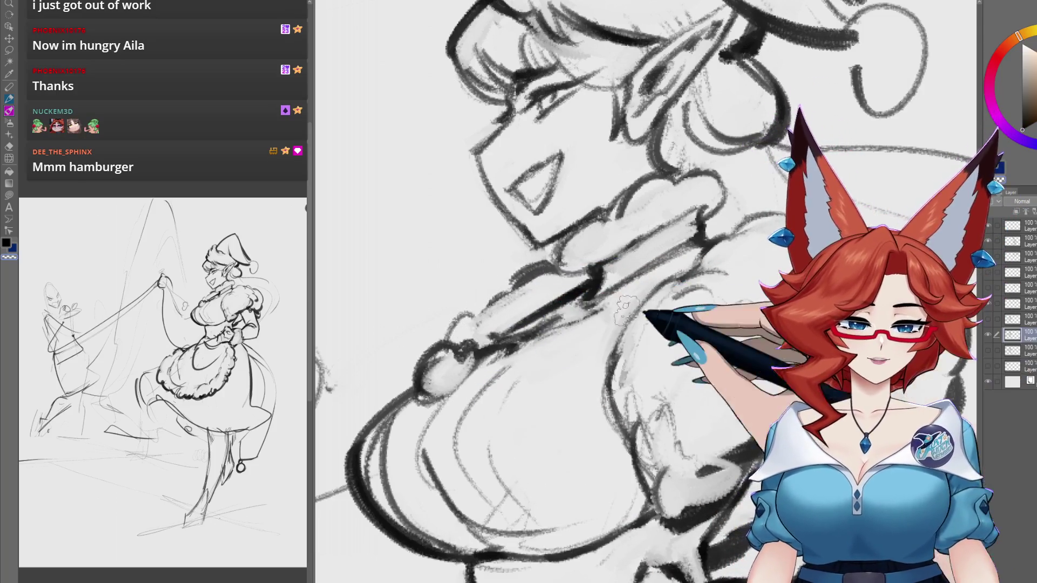
left_click_drag(540, 284, 556, 314)
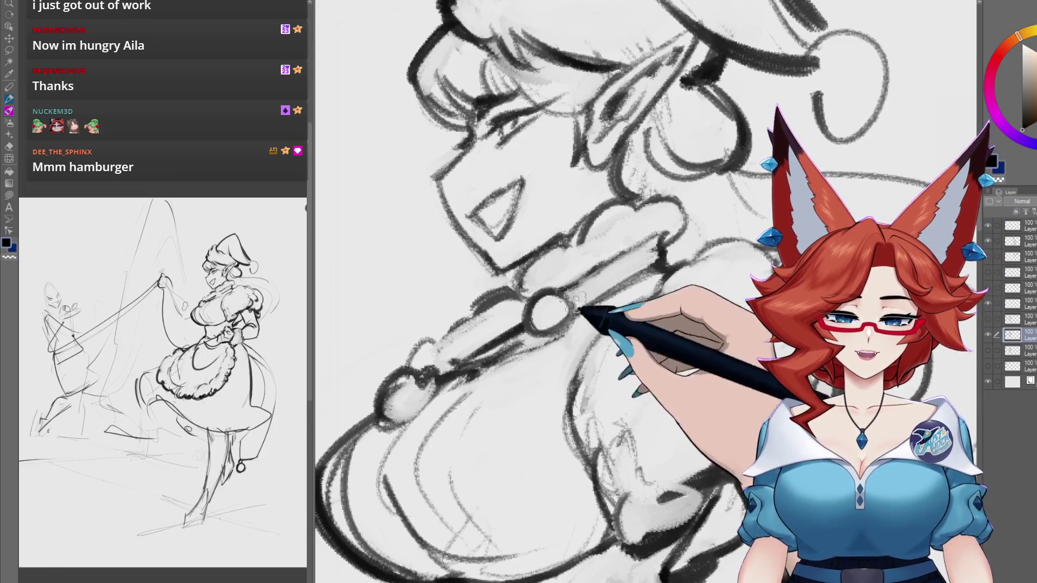
scroll(543, 370, "down", 3)
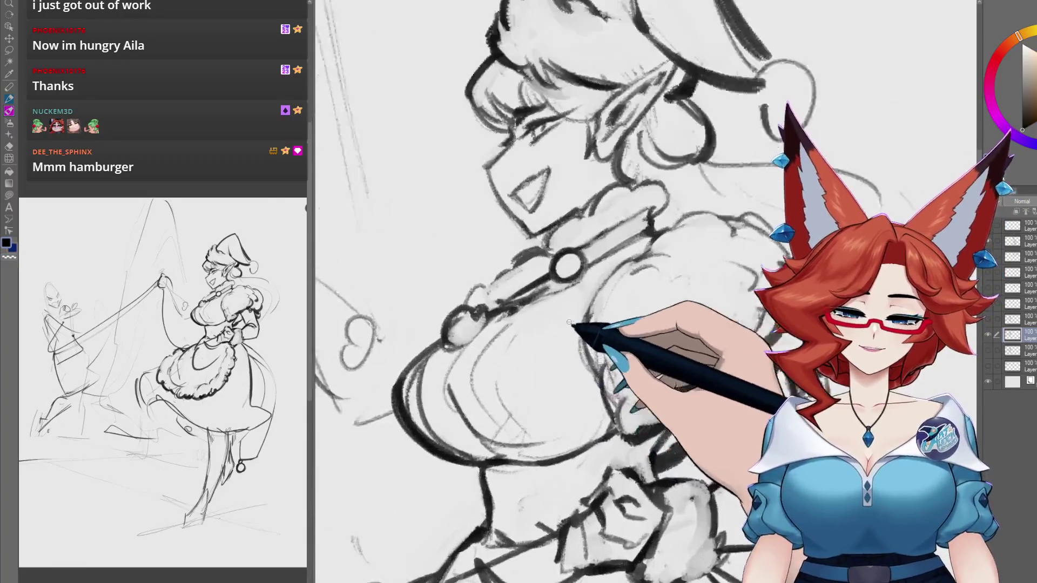
scroll(554, 313, "up", 3)
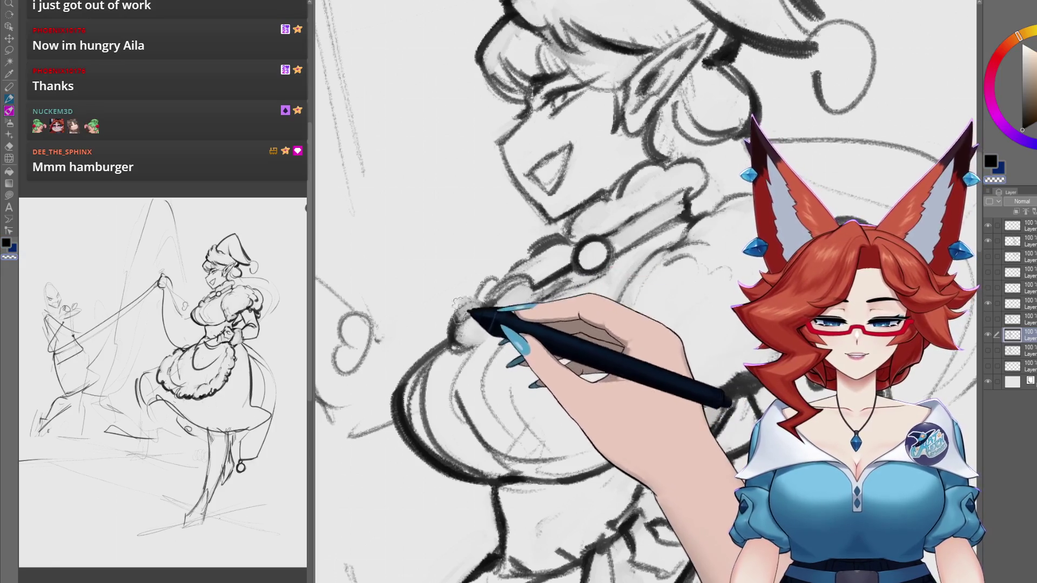
mouse_move(459, 305)
left_mouse_down()
mouse_move(441, 383)
mouse_move(460, 372)
left_mouse_up()
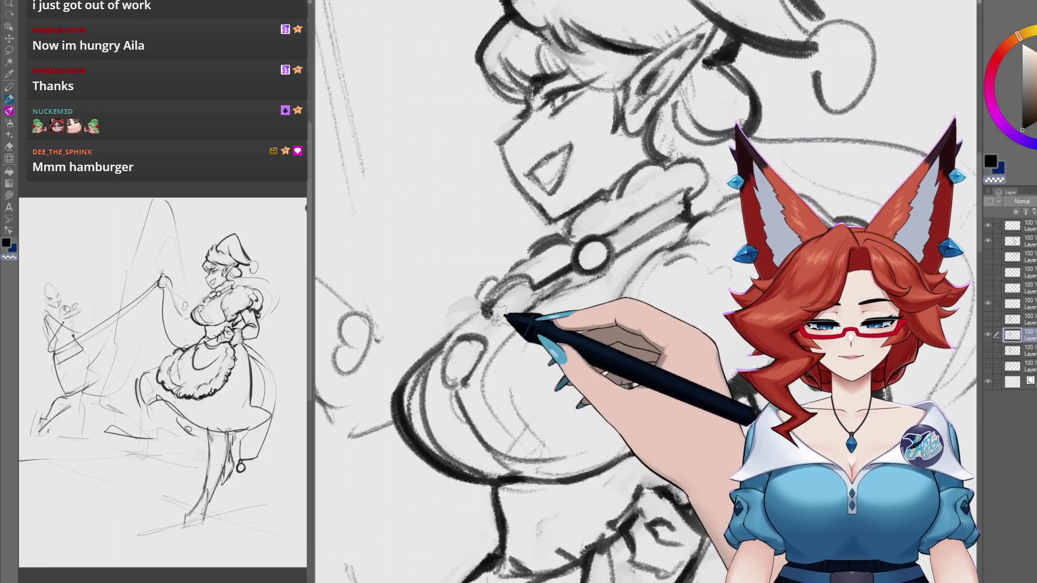
mouse_move(532, 294)
left_mouse_down()
mouse_move(463, 343)
mouse_move(481, 313)
mouse_move(451, 336)
mouse_move(414, 342)
left_mouse_up()
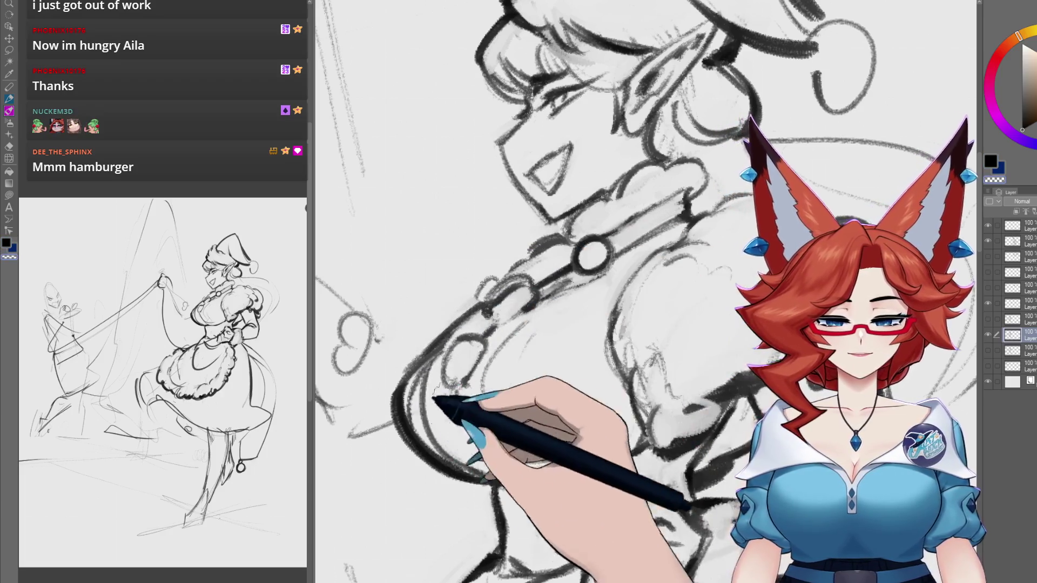
key("ctrl+minus")
key("ctrl+minus")
key("ctrl+plus")
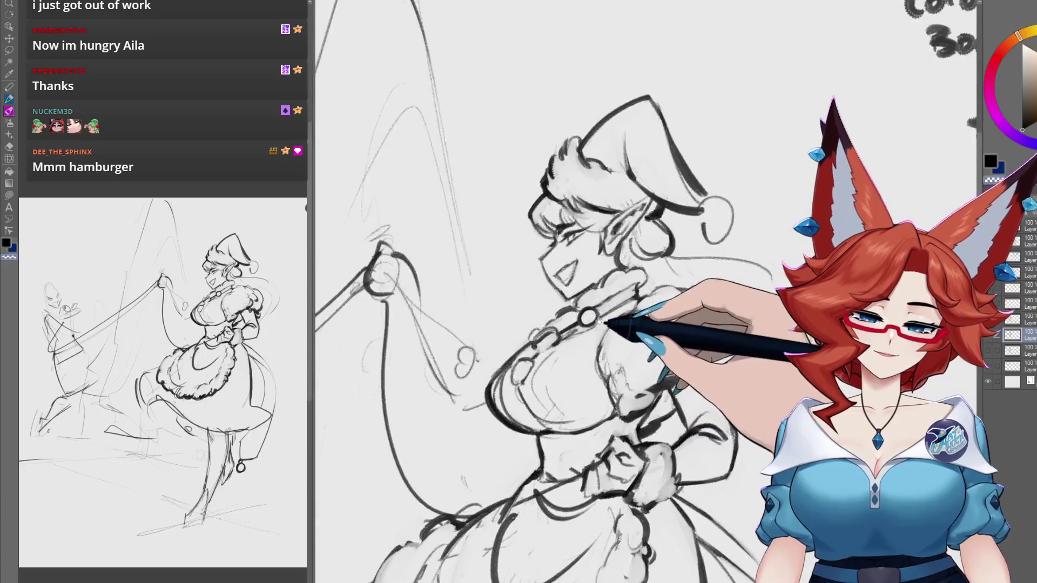
Step: Zoom in on the elf's face and collar, then re-centre the figure on the canvas
key("ctrl+plus")
key("ctrl+plus")
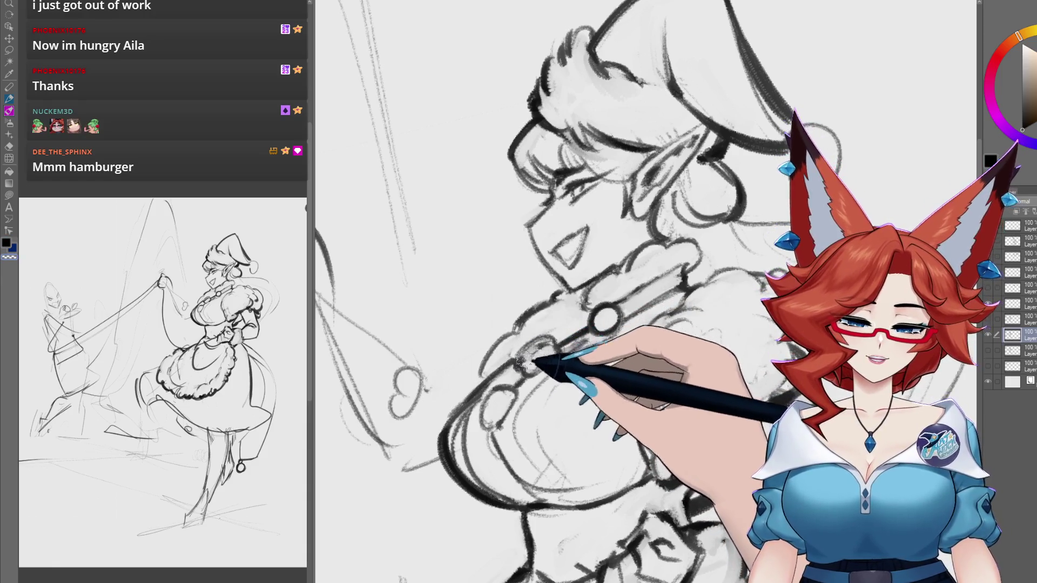
scroll(543, 381, "down", 2)
scroll(537, 384, "down", 1)
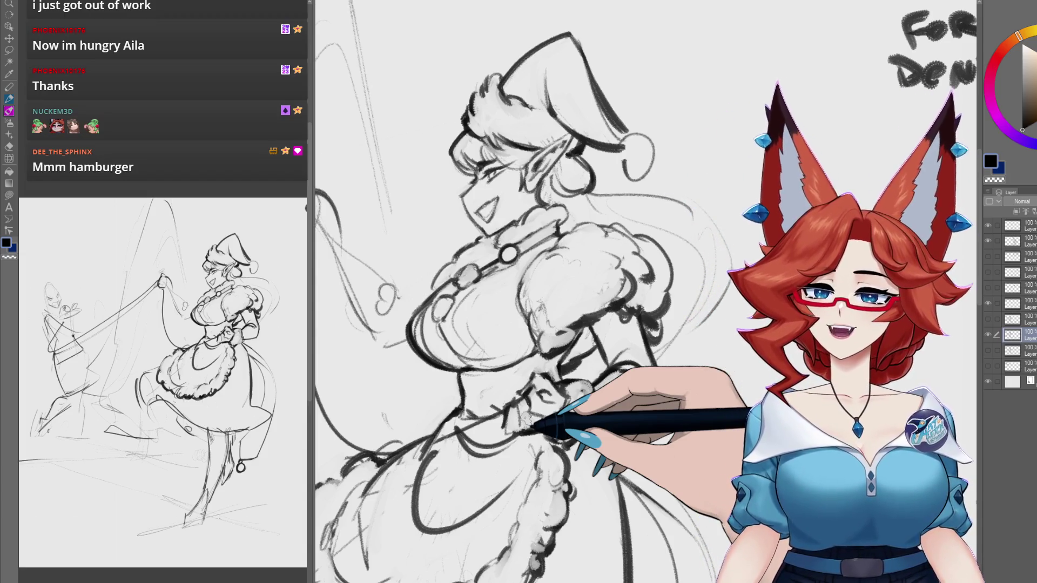
left_click_drag(540, 270, 587, 277)
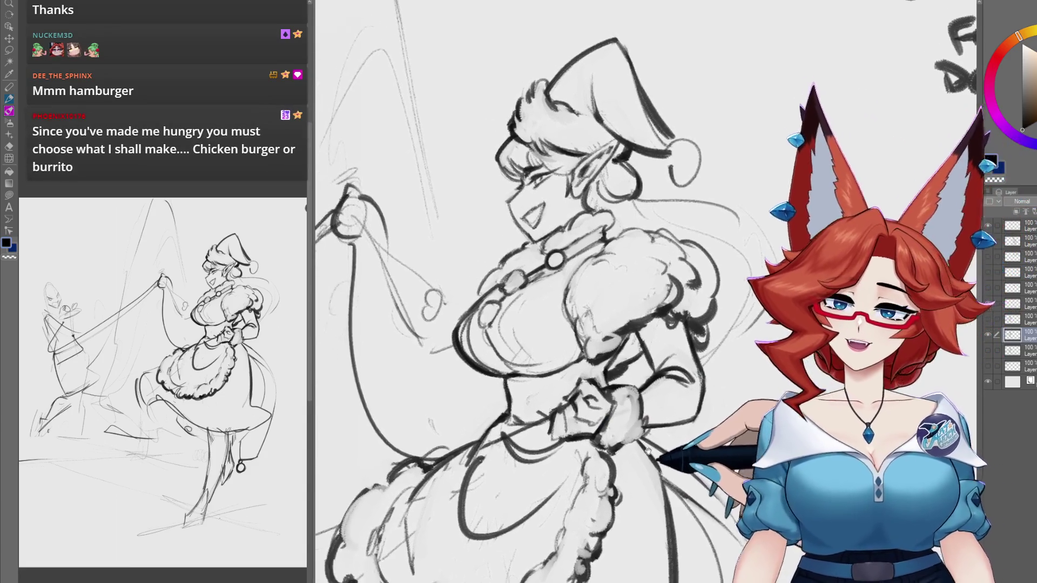
scroll(696, 377, "down", 3)
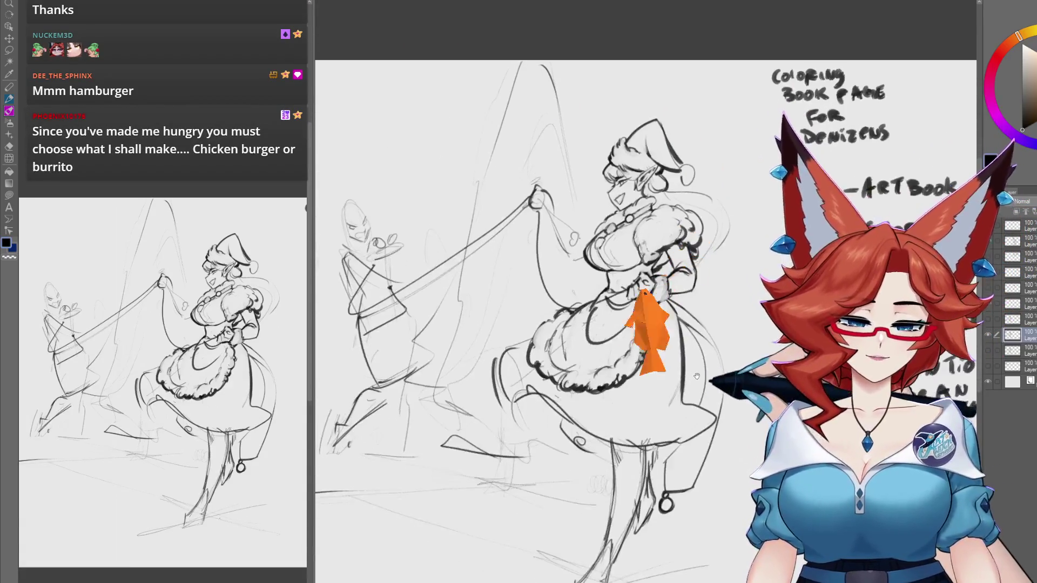
left_click_drag(697, 376, 664, 366)
mouse_move(661, 424)
left_mouse_down()
mouse_move(628, 414)
mouse_move(621, 431)
left_mouse_up()
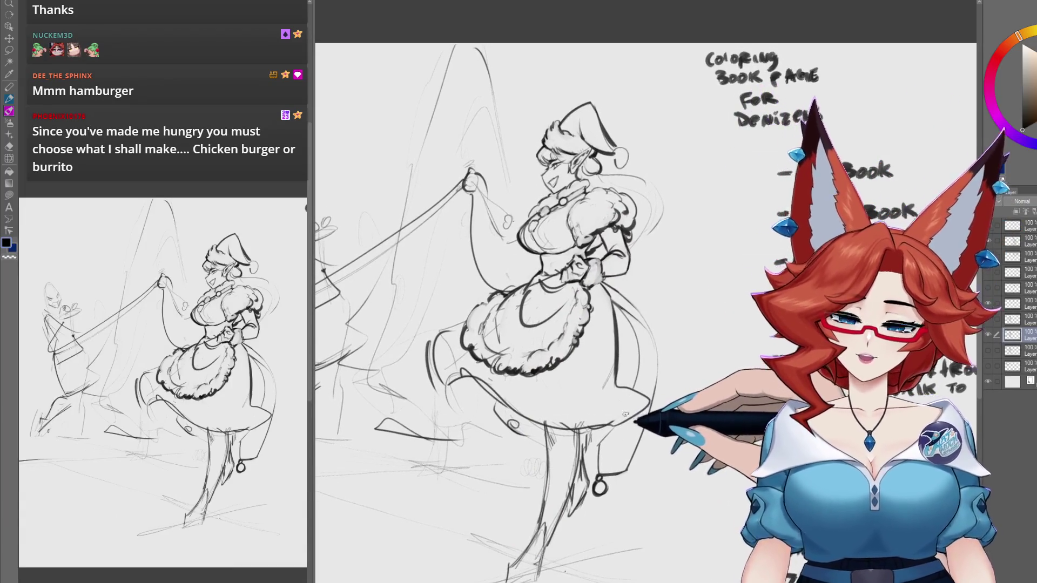
left_click_drag(615, 443, 621, 409)
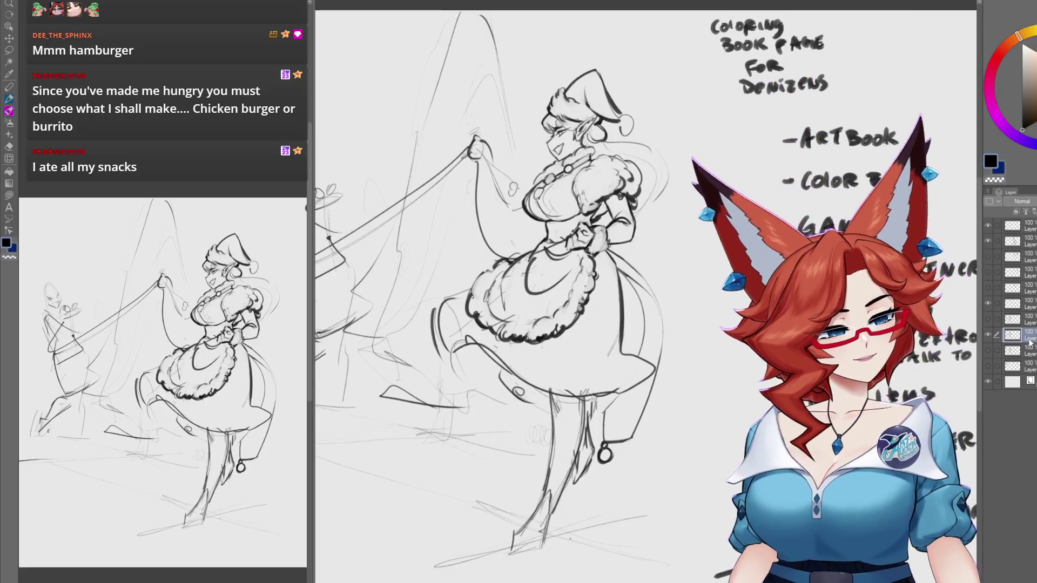
left_click_drag(620, 381, 634, 389)
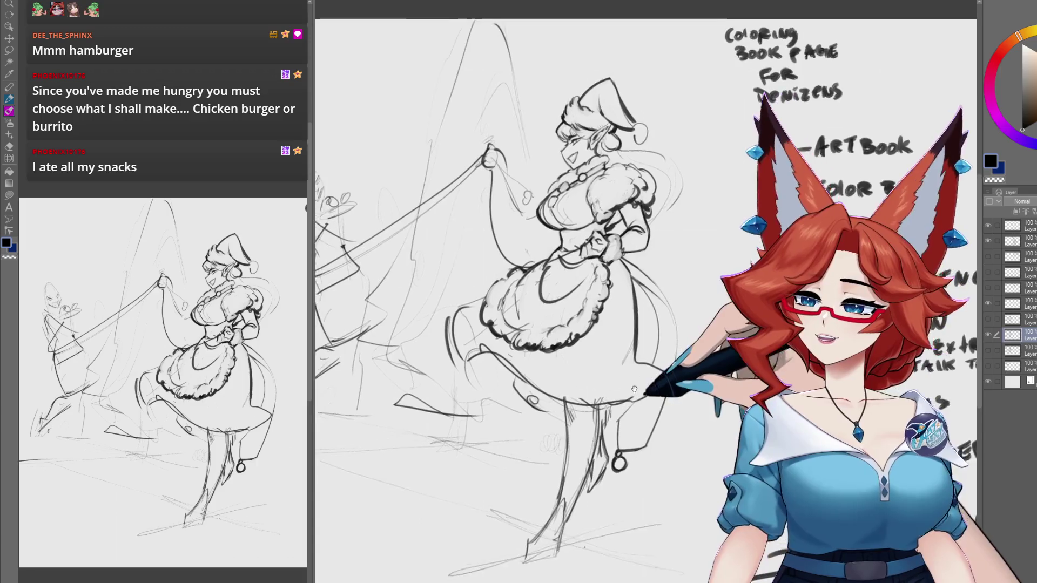
scroll(634, 389, "up", 5)
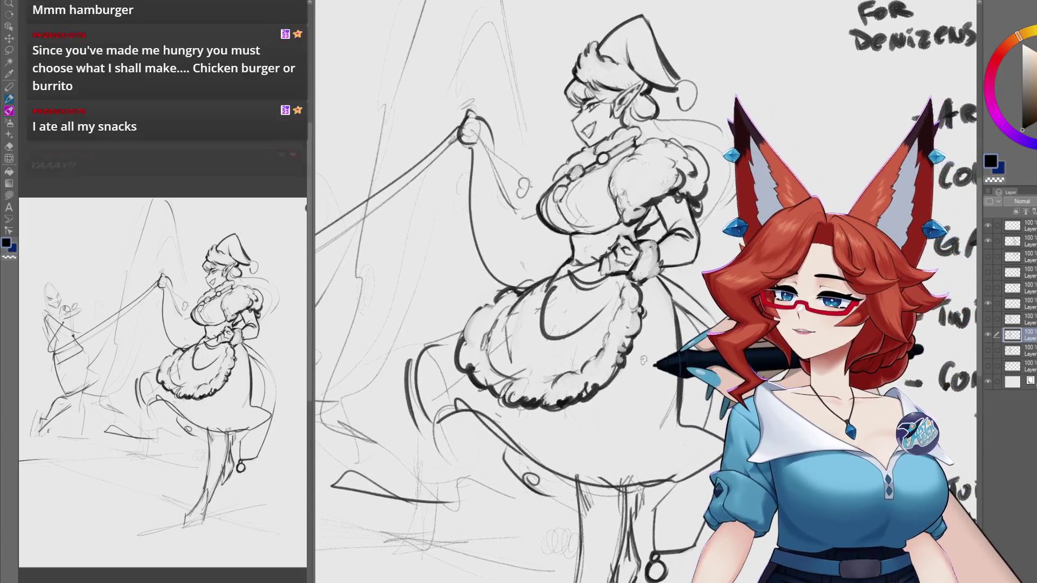
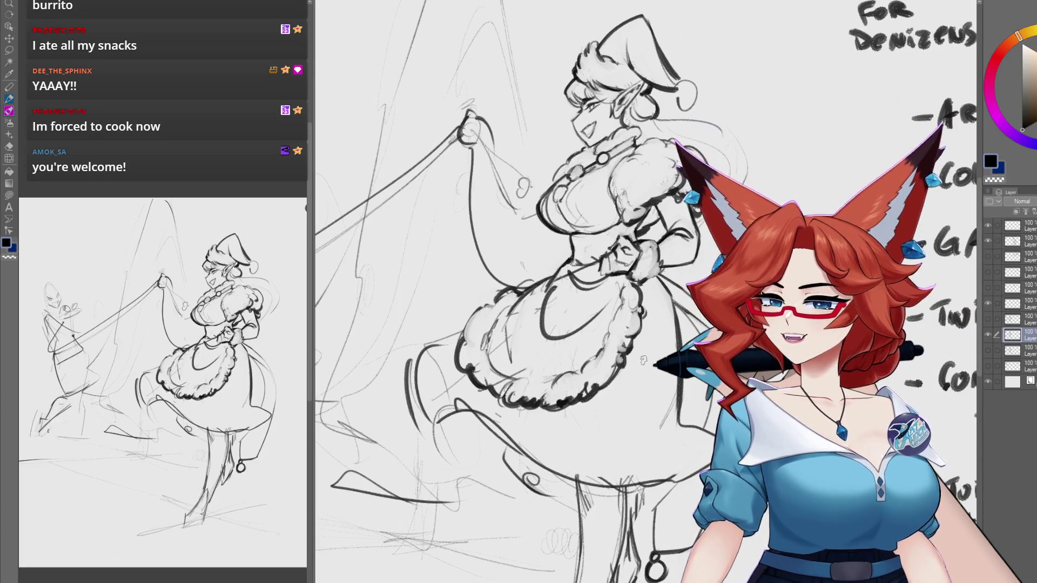
Step: Erase the sketchy loop of the elf's raised hand and ink the hand gripping the lasso
scroll(571, 343, "up", 3)
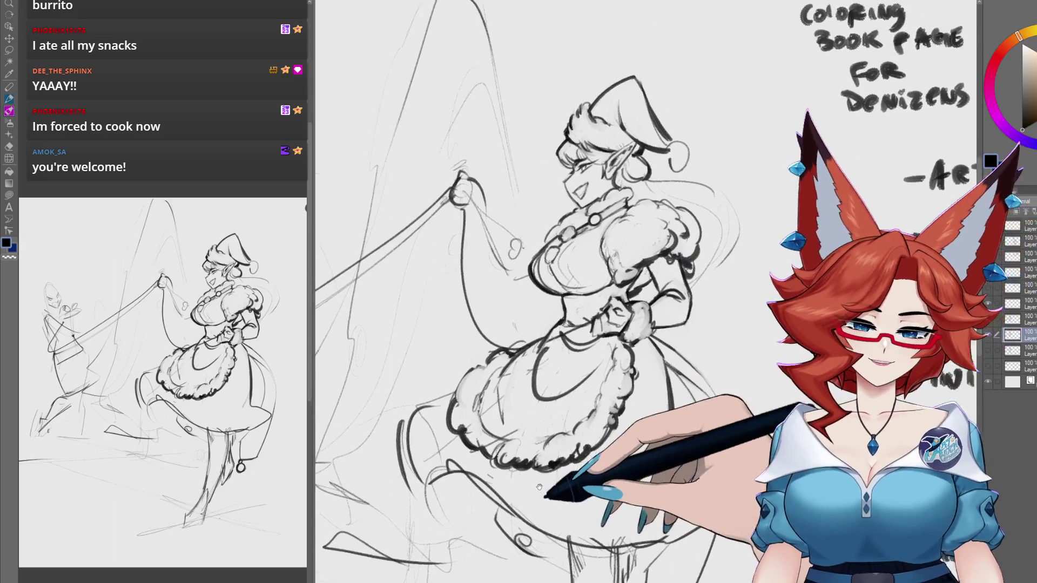
left_click_drag(573, 343, 574, 322)
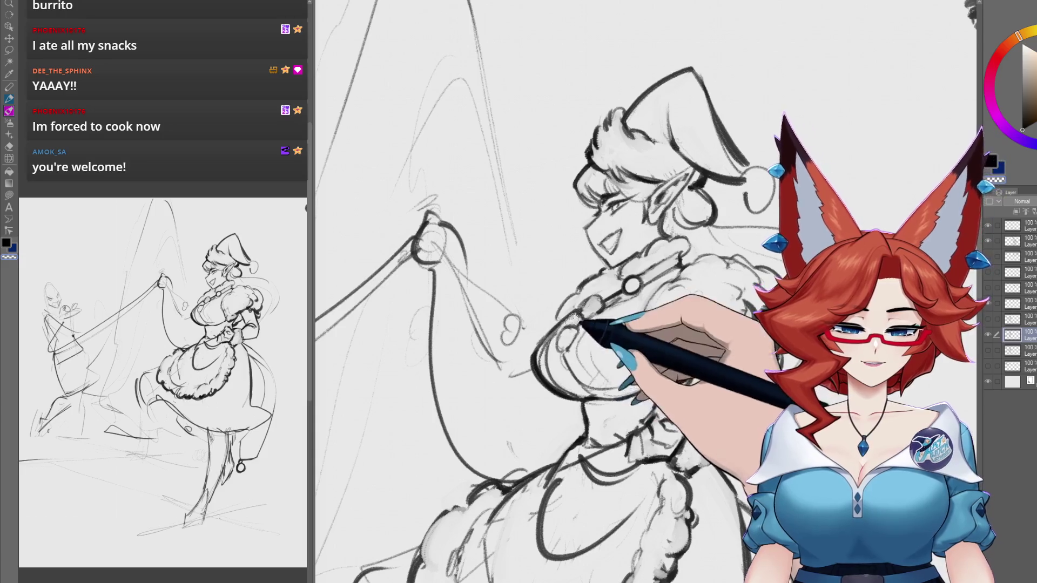
left_click_drag(608, 311, 470, 366)
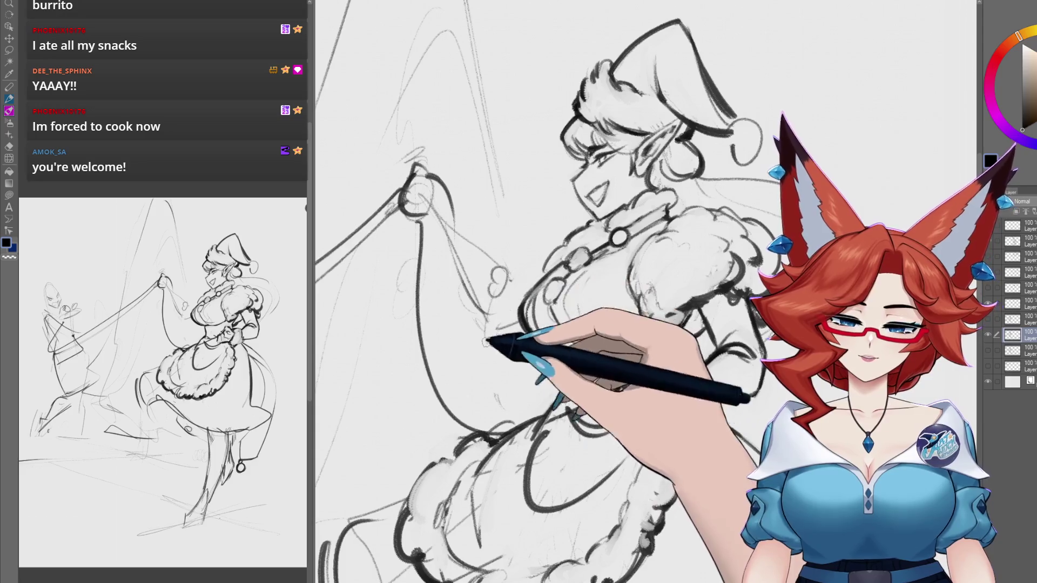
left_click_drag(553, 277, 567, 276)
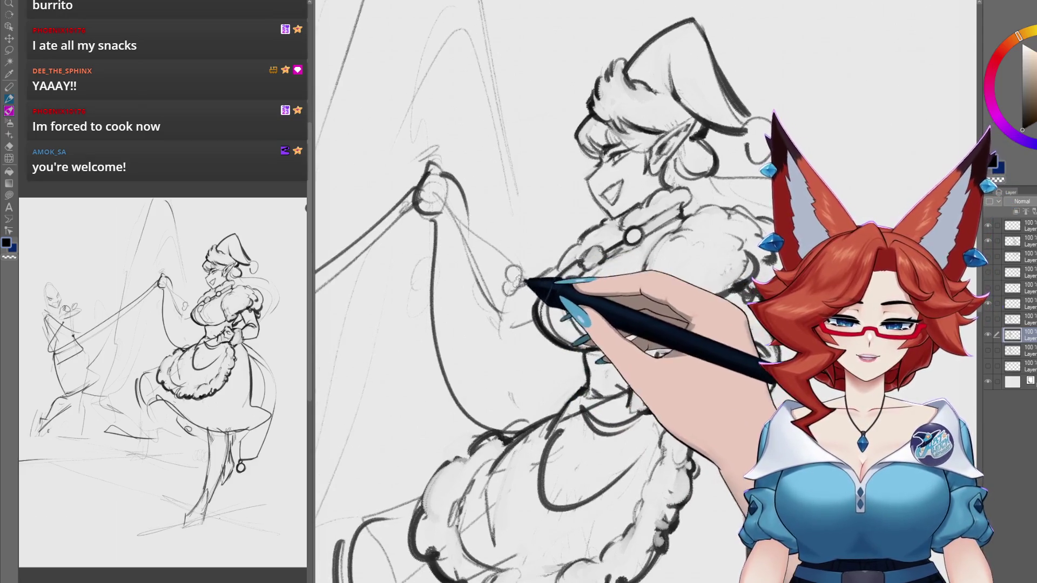
left_click_drag(517, 333, 517, 348)
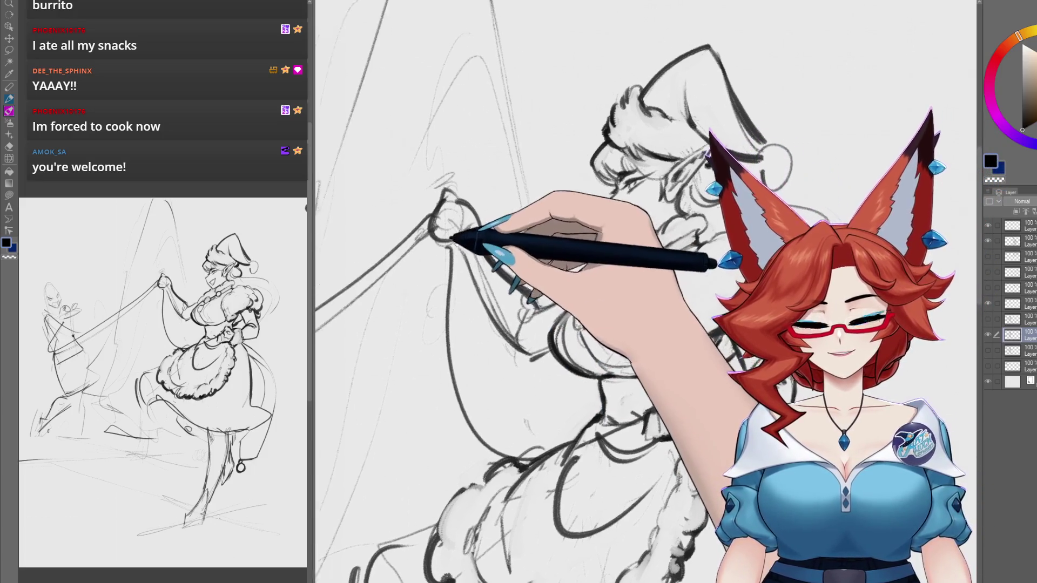
left_click_drag(440, 243, 473, 268)
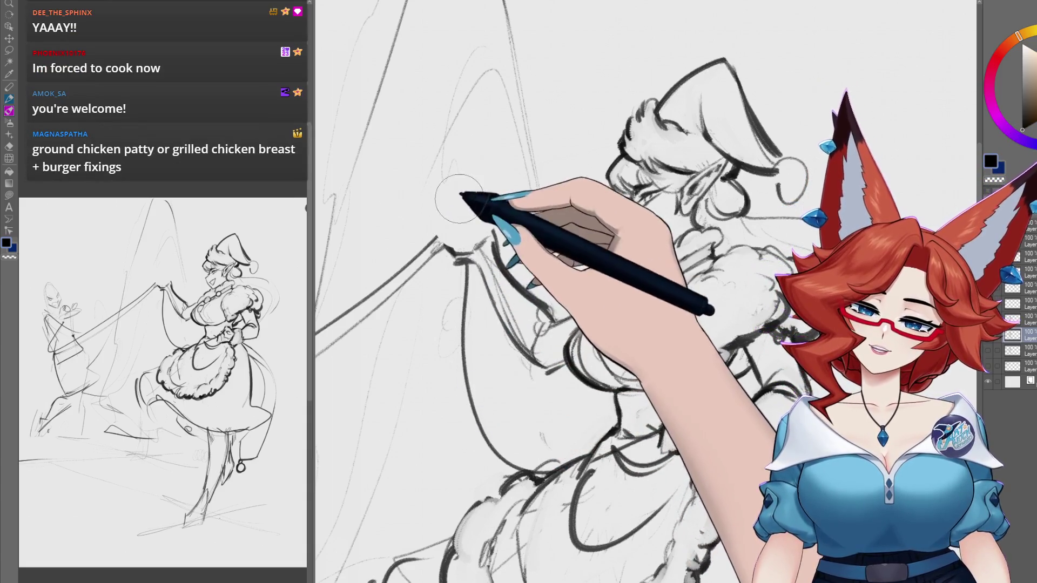
left_click_drag(463, 250, 491, 233)
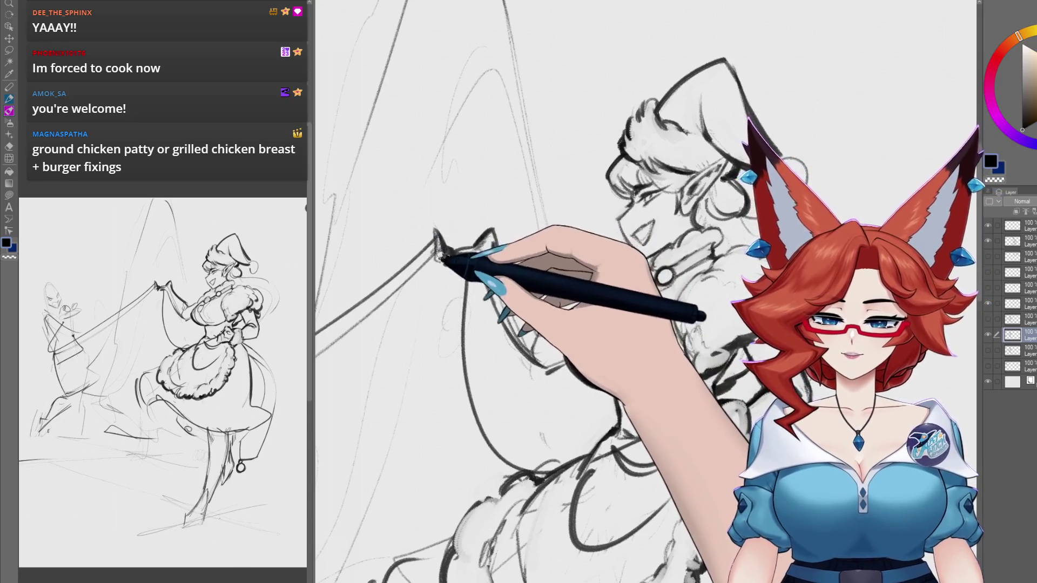
left_click_drag(435, 254, 459, 237)
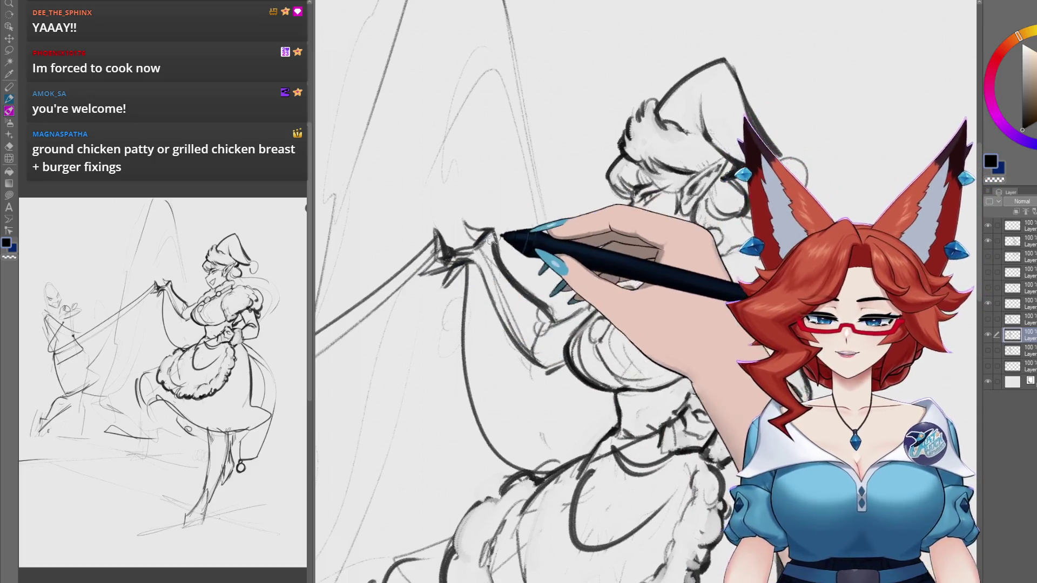
left_click_drag(445, 351, 667, 254)
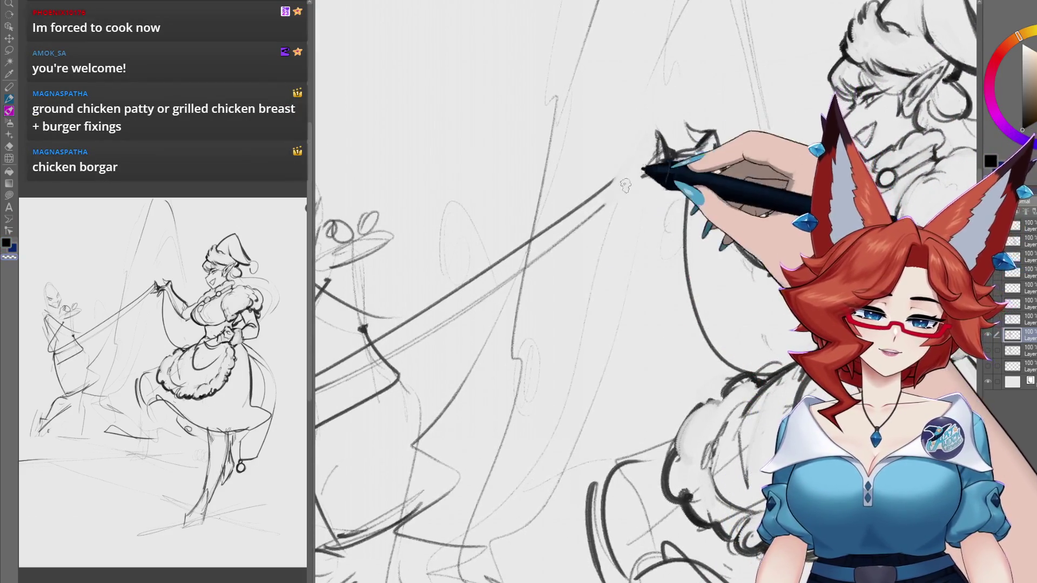
Step: Ink the raised hand's splayed fingers and the fluffy fur cuff at the wrist
mouse_move(650, 140)
left_mouse_down()
mouse_move(554, 305)
mouse_move(494, 261)
mouse_move(537, 284)
left_mouse_up()
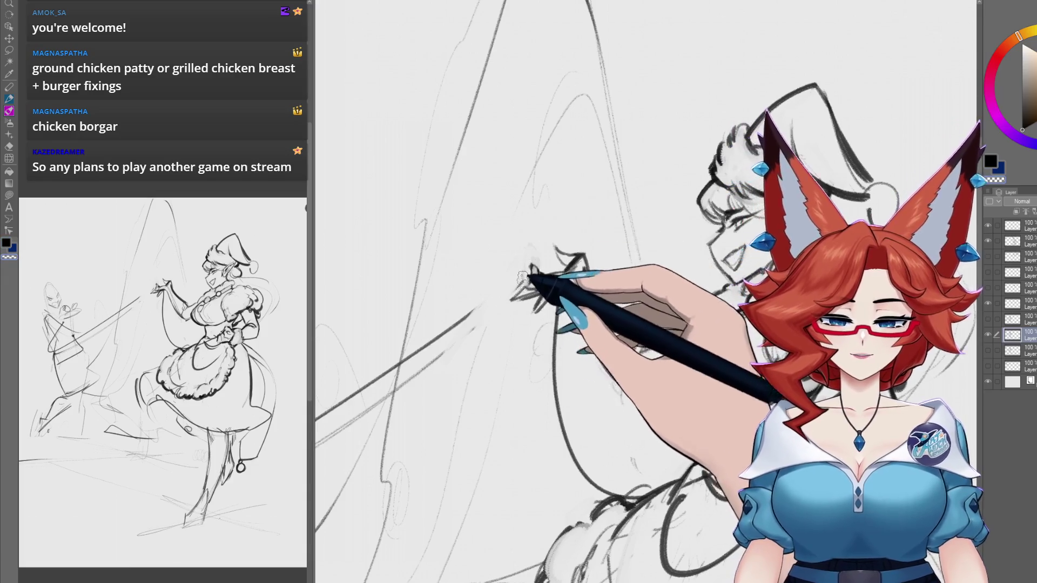
left_click_drag(523, 277, 456, 244)
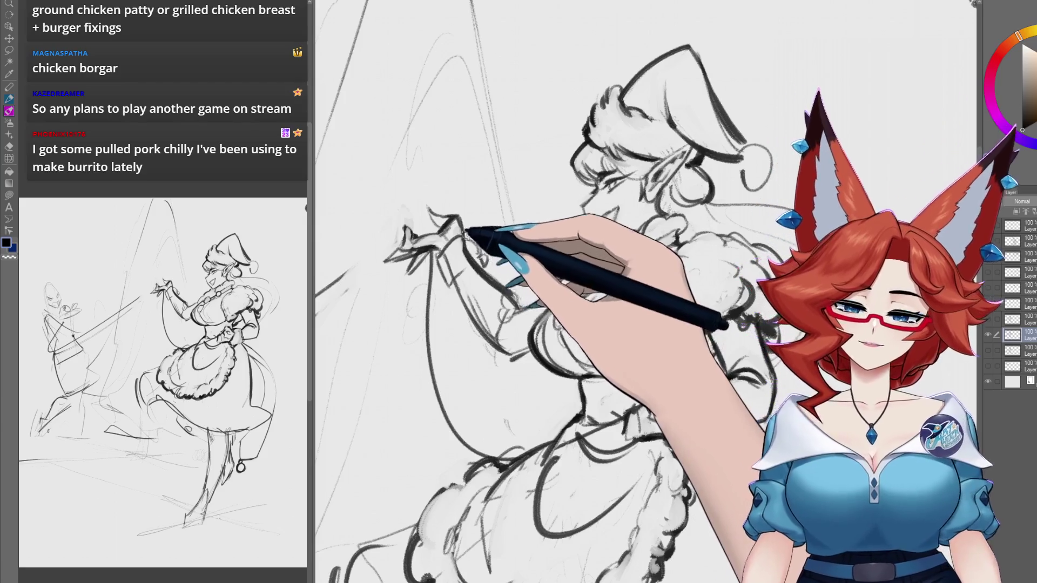
mouse_move(483, 263)
left_mouse_down()
mouse_move(465, 274)
mouse_move(476, 271)
left_mouse_up()
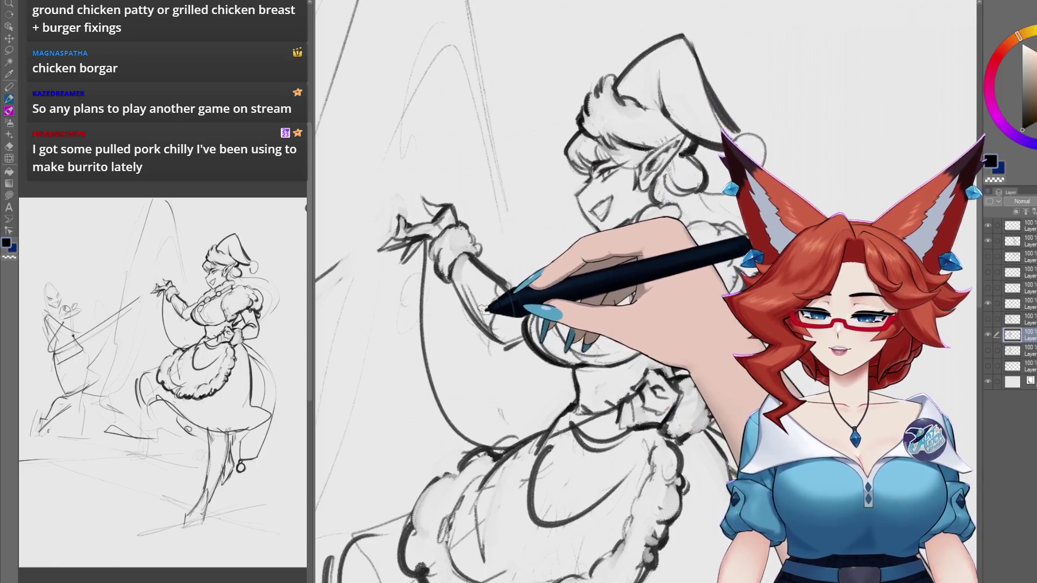
Step: Refine the forearm, fingers and fur cuff into bold ink lines with the lasso curving down
left_click_drag(478, 305, 441, 324)
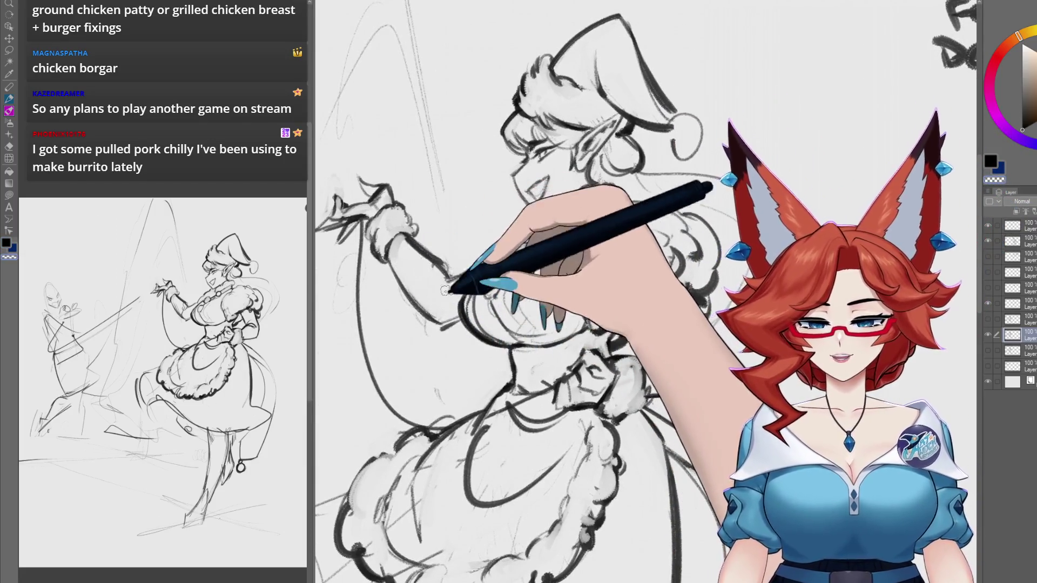
left_click_drag(430, 235, 461, 238)
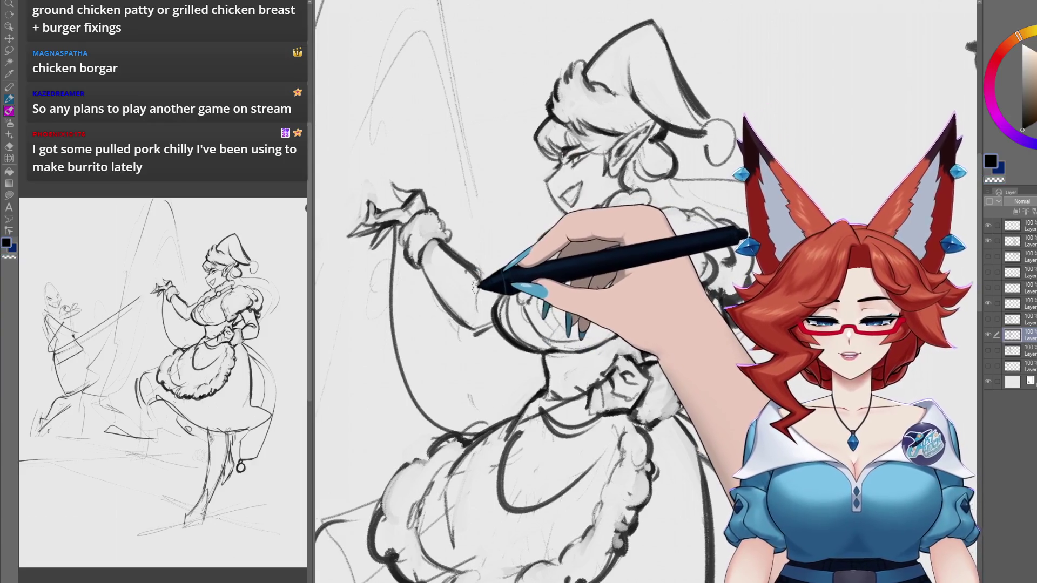
left_click_drag(474, 273, 480, 283)
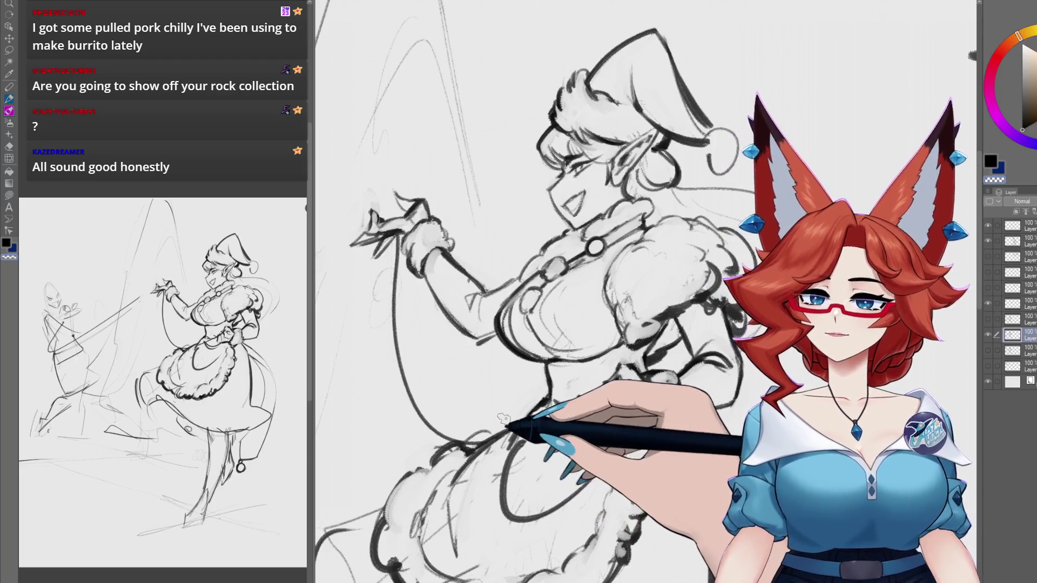
left_click_drag(521, 427, 574, 352)
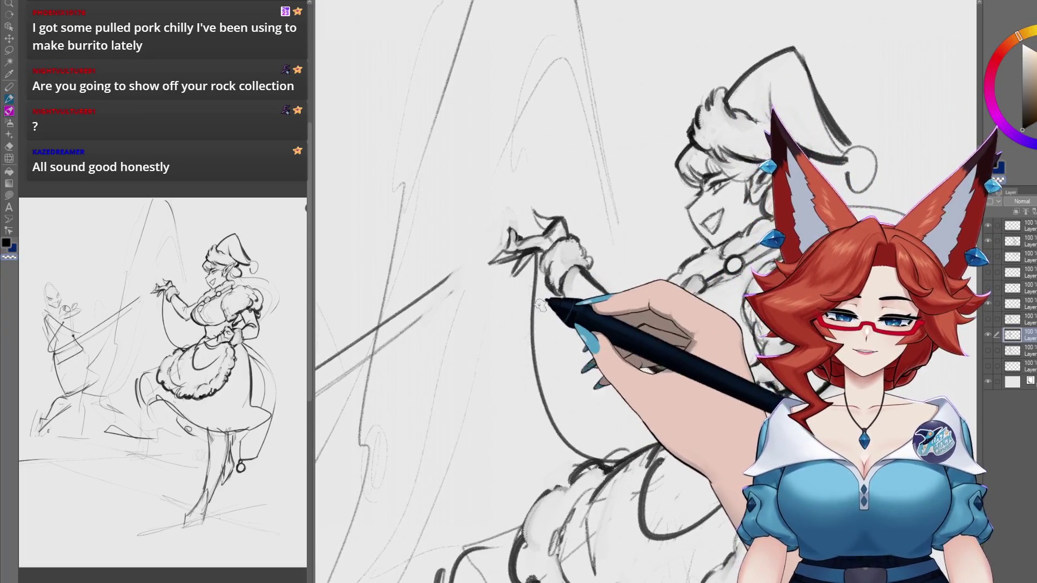
left_click_drag(540, 286, 550, 302)
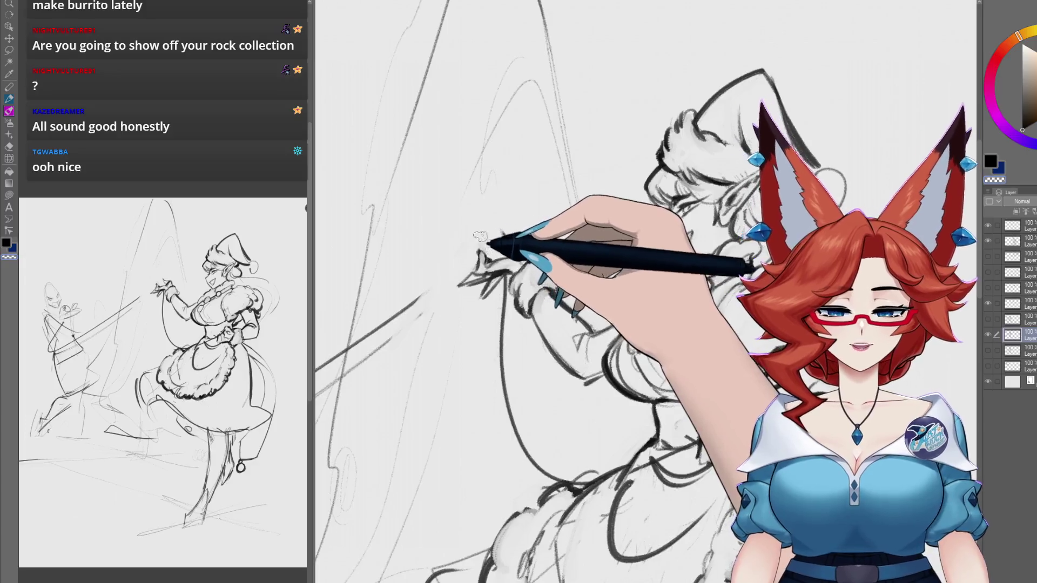
left_click_drag(571, 259, 641, 259)
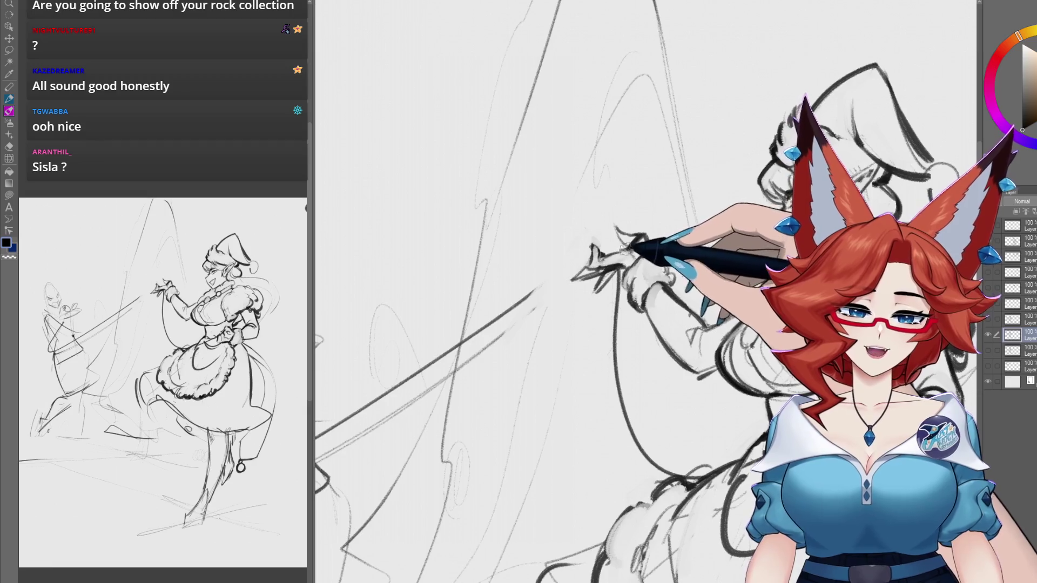
left_click_drag(624, 249, 559, 265)
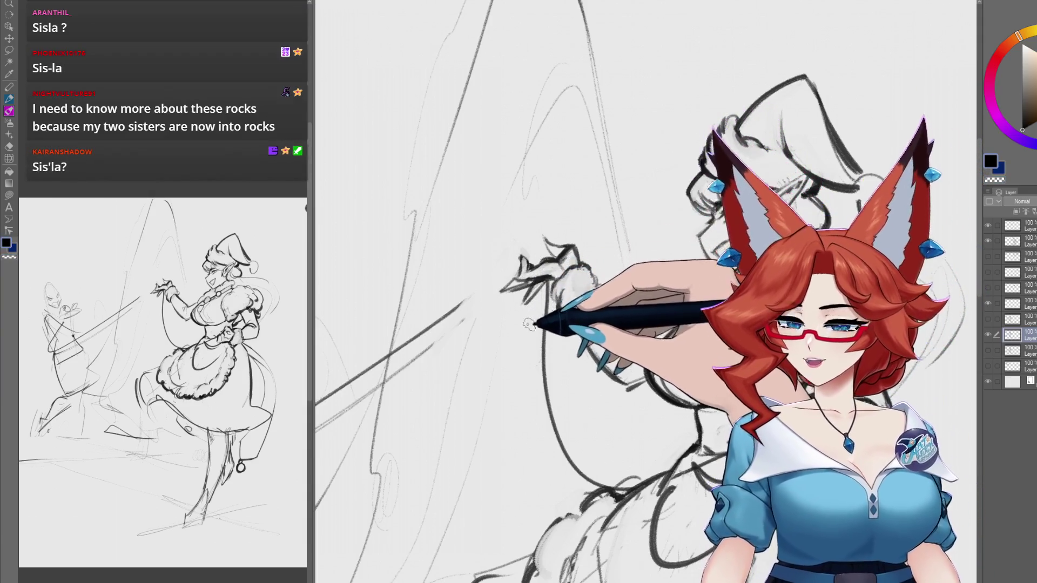
left_click_drag(533, 325, 509, 316)
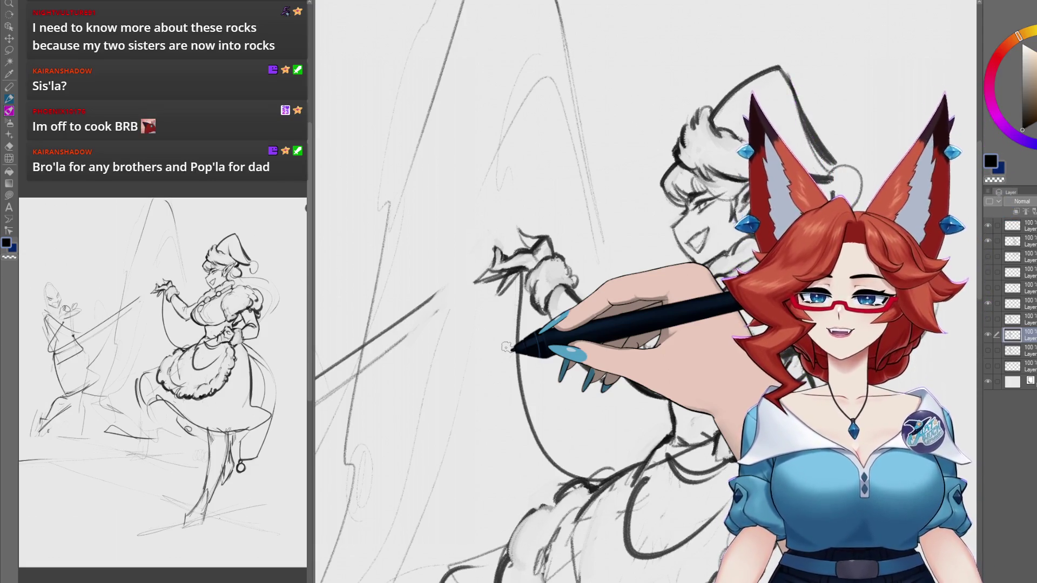
scroll(506, 347, "up", 5)
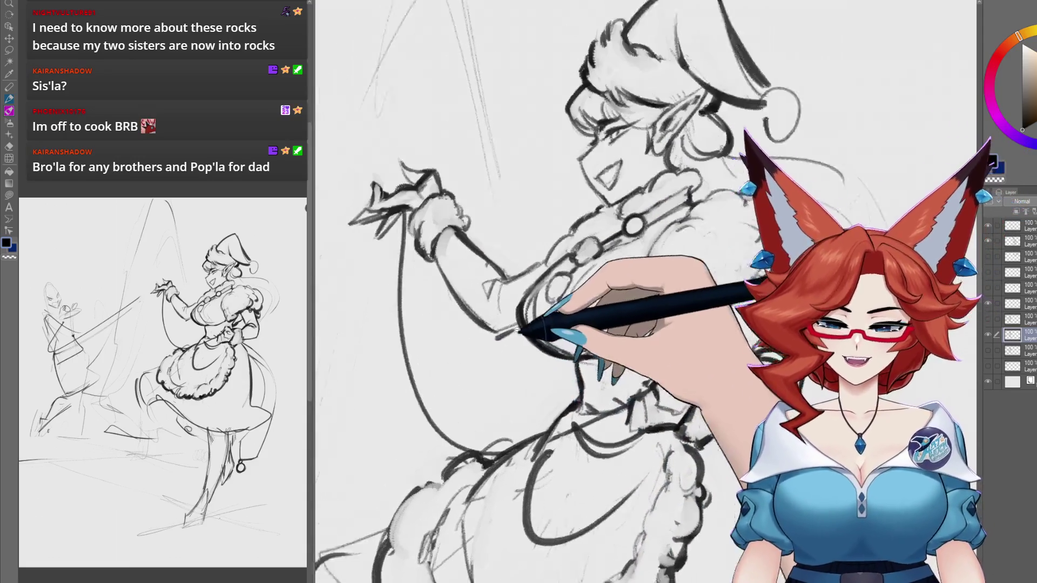
Step: Trace the raised arm, lasso hand and upper arm meeting the bodice in bold ink
scroll(564, 353, "up", 1)
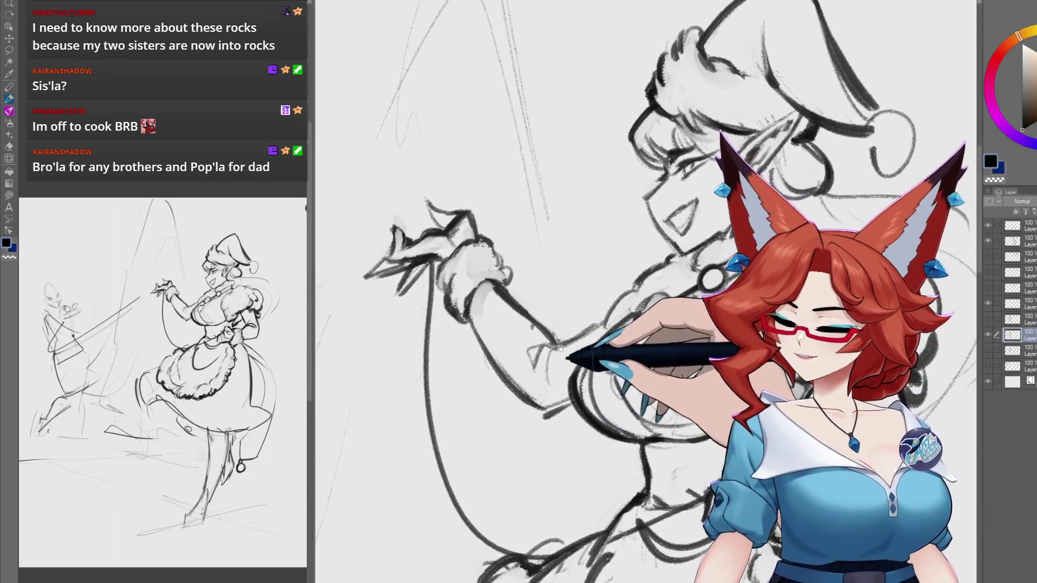
scroll(546, 357, "up", 2)
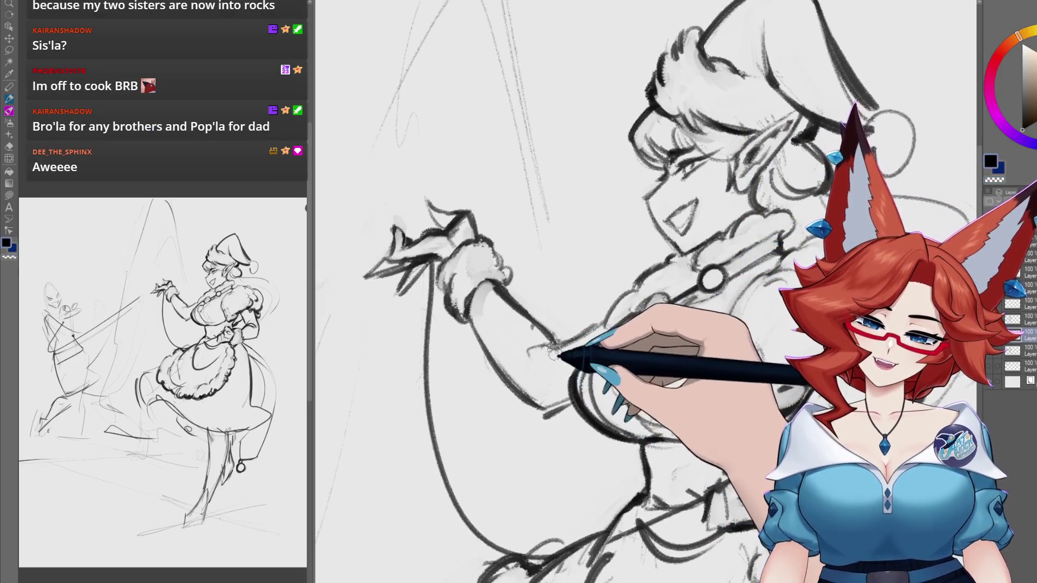
left_click_drag(543, 351, 505, 376)
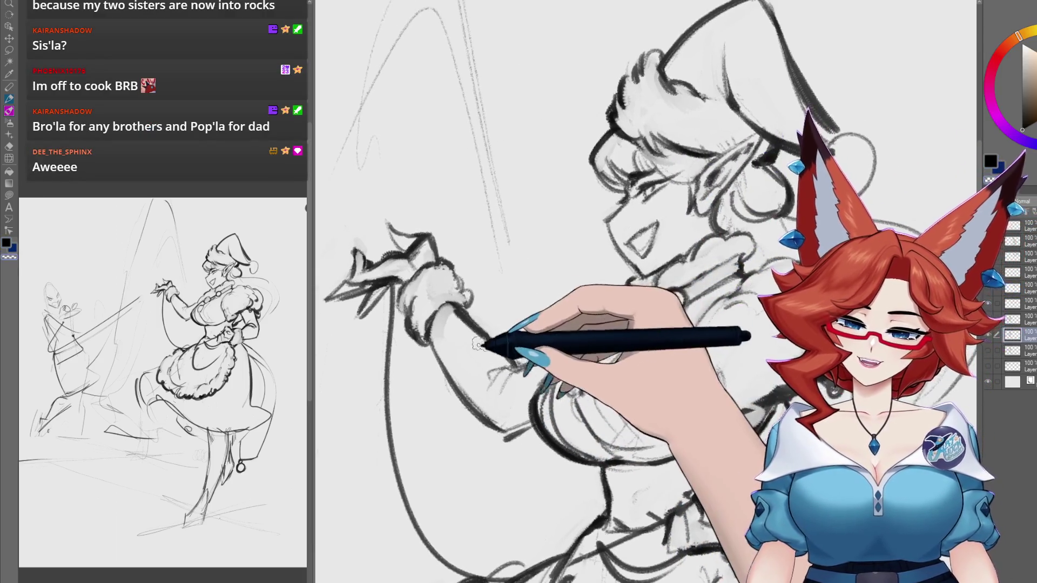
mouse_move(506, 420)
left_mouse_down()
mouse_move(499, 383)
mouse_move(586, 351)
left_mouse_up()
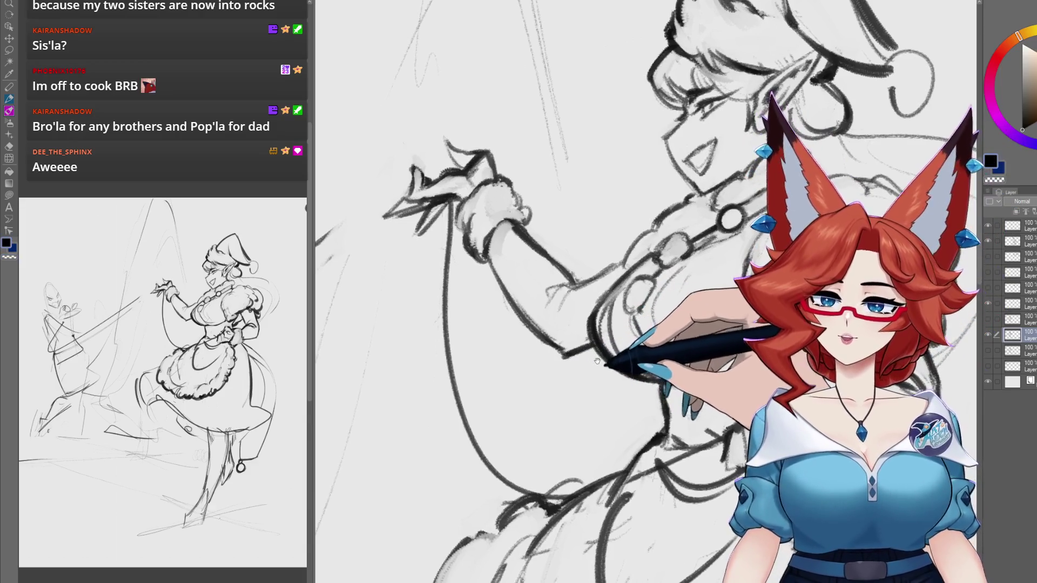
left_click_drag(560, 361, 497, 371)
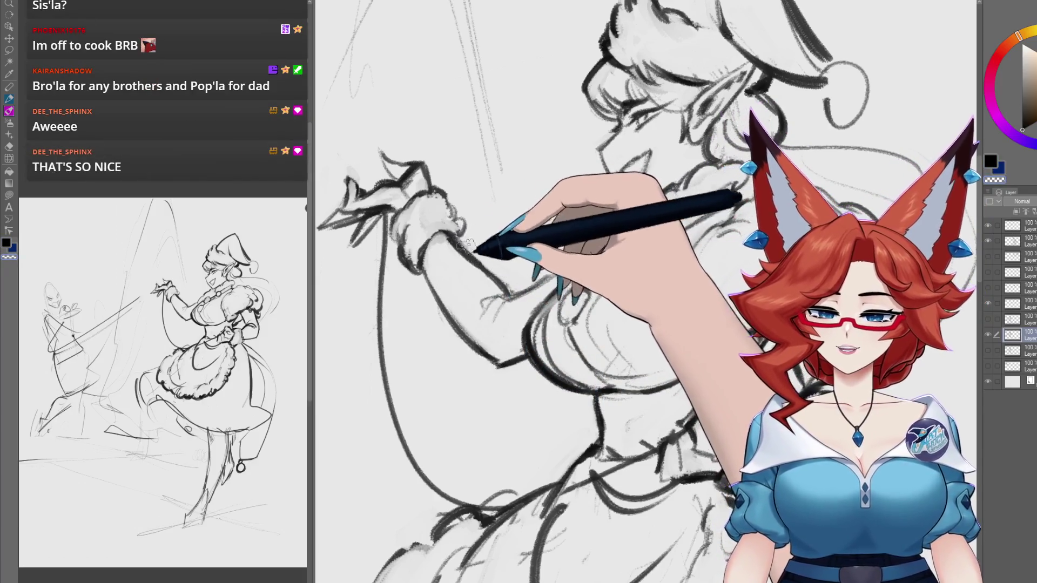
left_click_drag(555, 275, 598, 292)
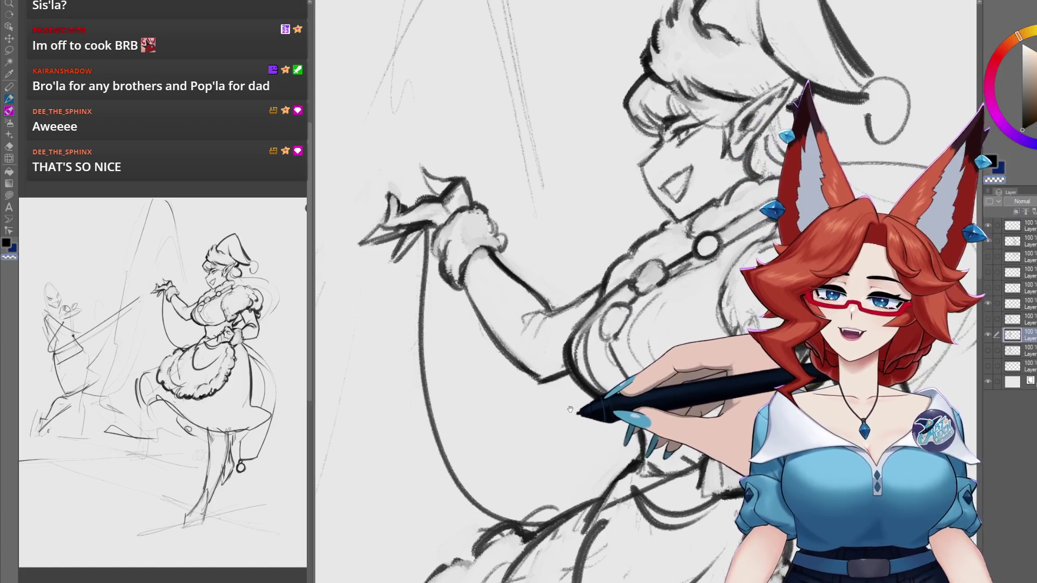
left_click_drag(565, 411, 536, 377)
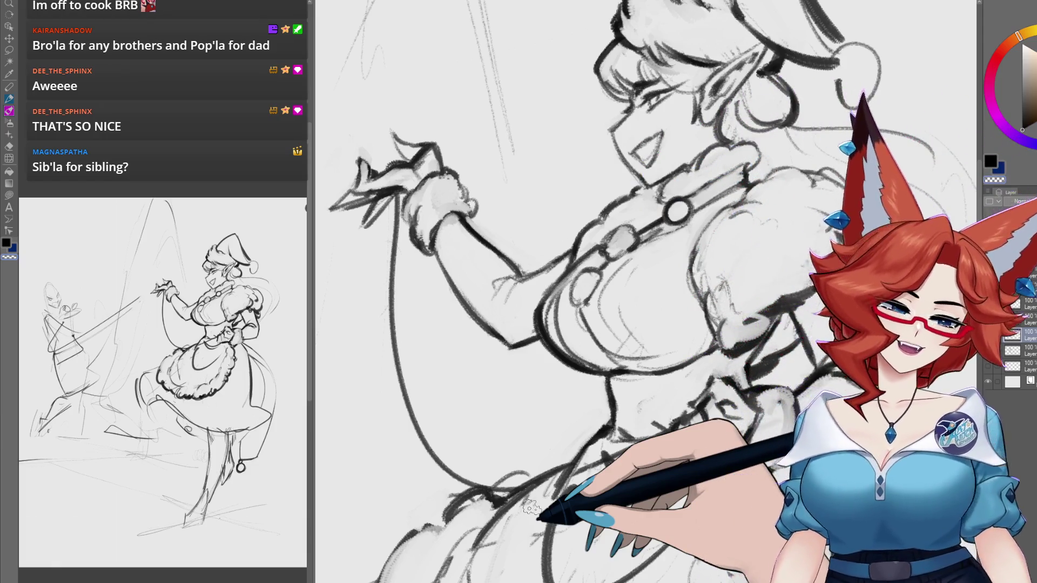
Step: Zoom out to review the whole elf figure and the notes
scroll(599, 355, "down", 5)
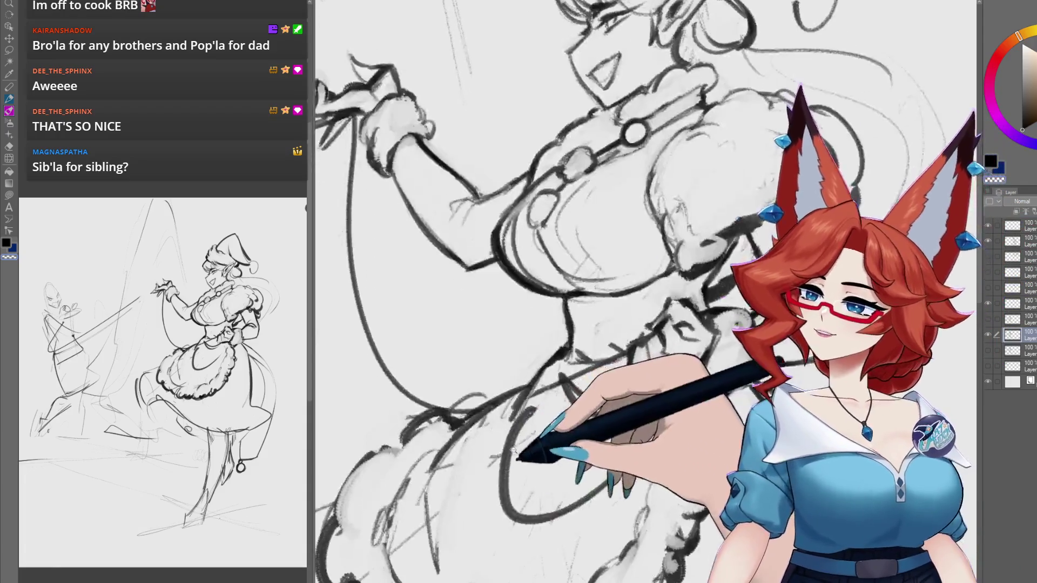
scroll(558, 400, "down", 3)
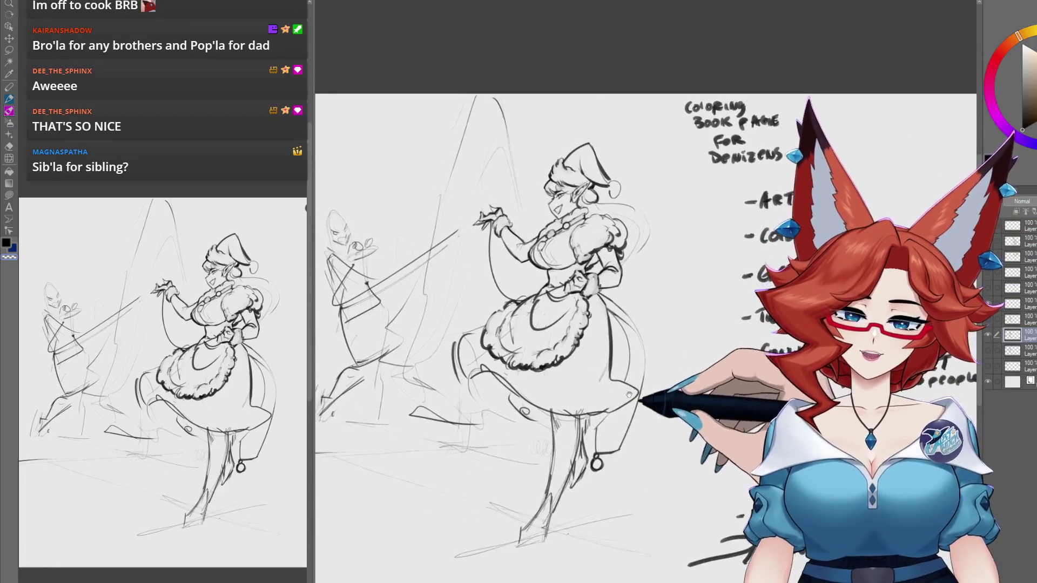
left_click_drag(648, 395, 629, 392)
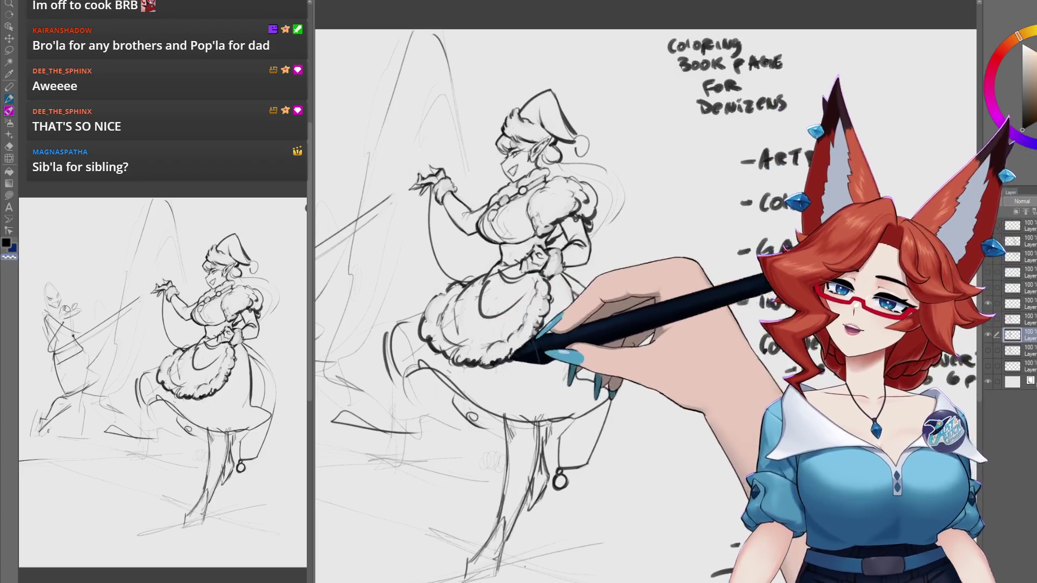
mouse_move(566, 459)
left_mouse_down()
mouse_move(566, 424)
mouse_move(585, 407)
left_mouse_up()
Step: Ink the fluffy fur collar and round neckline buttons in bold lines
scroll(532, 190, "up", 2)
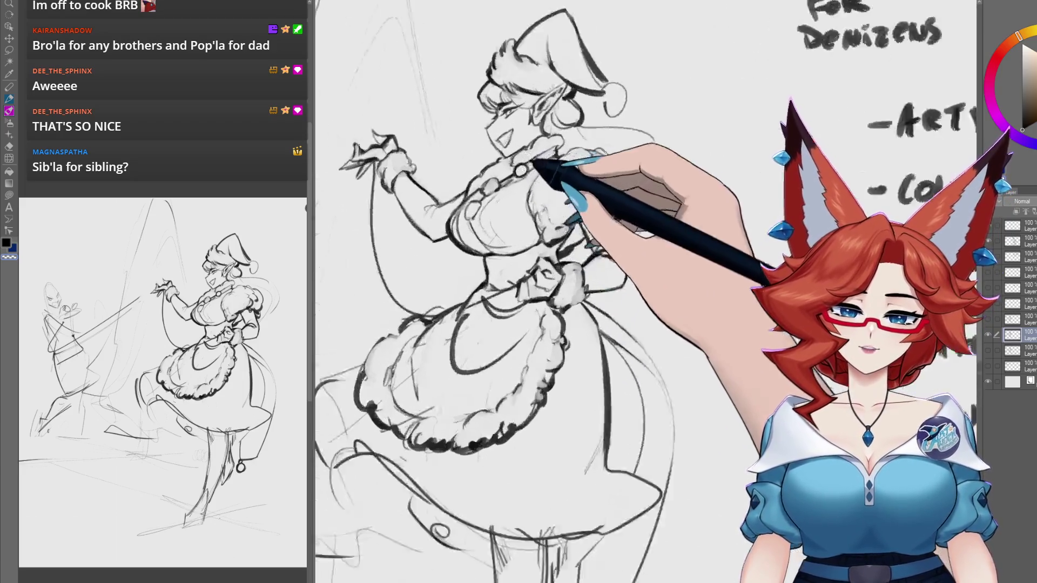
scroll(532, 190, "up", 3)
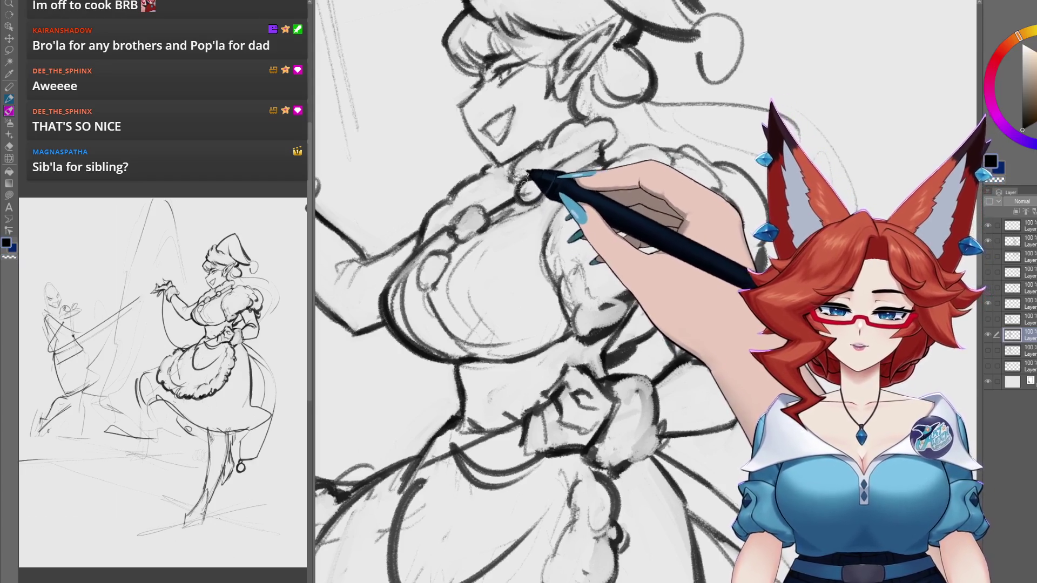
left_click_drag(563, 244, 574, 306)
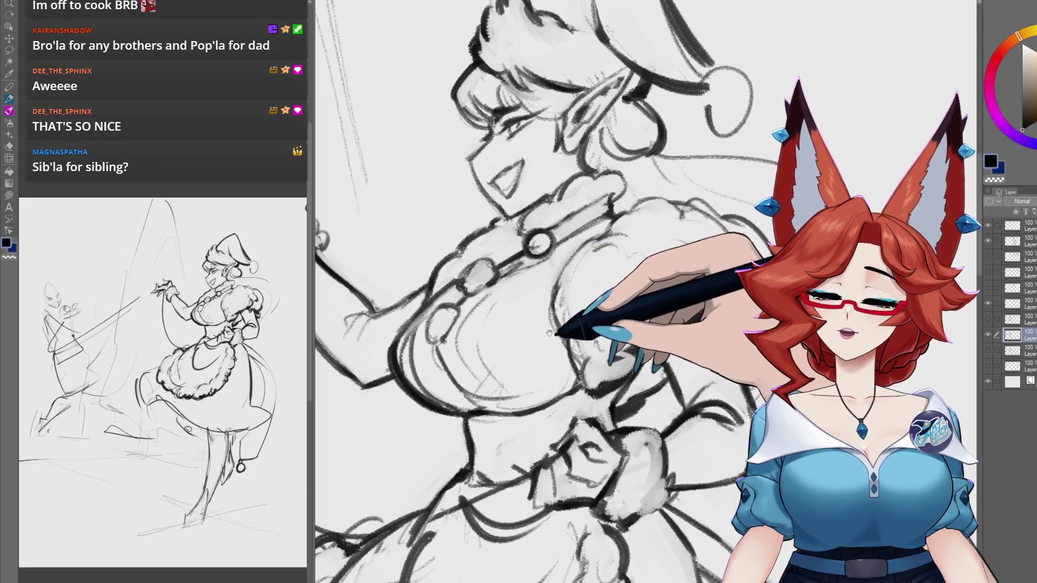
mouse_move(549, 333)
left_mouse_down()
mouse_move(583, 337)
mouse_move(609, 372)
mouse_move(600, 305)
left_mouse_up()
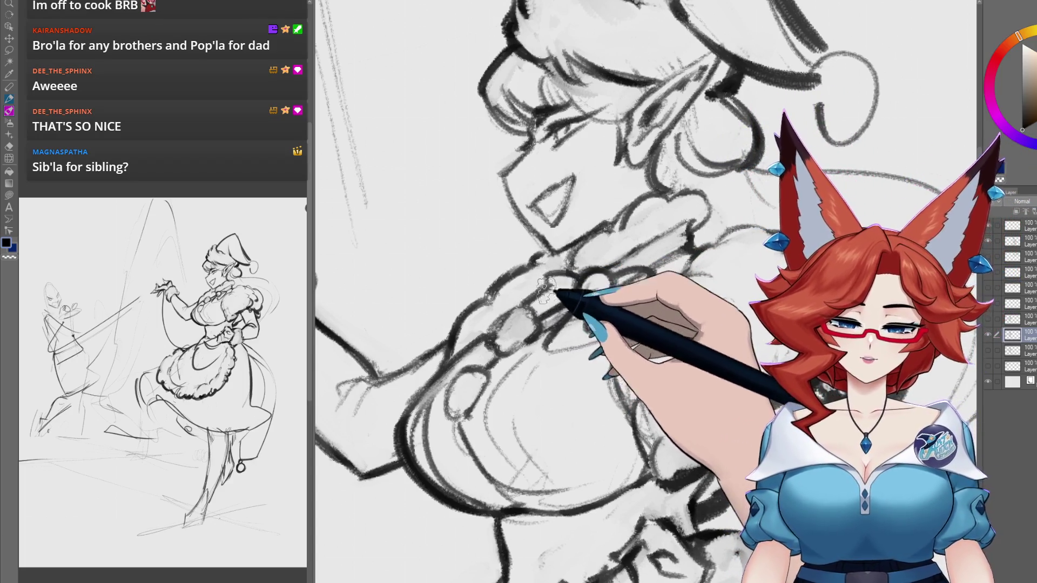
scroll(580, 305, "down", 1)
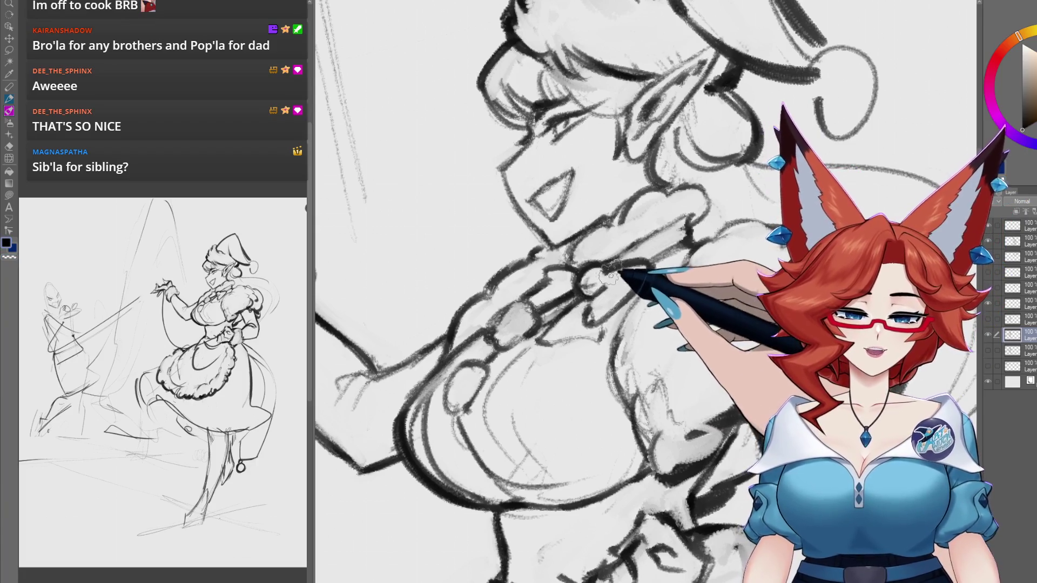
left_click_drag(588, 318, 617, 370)
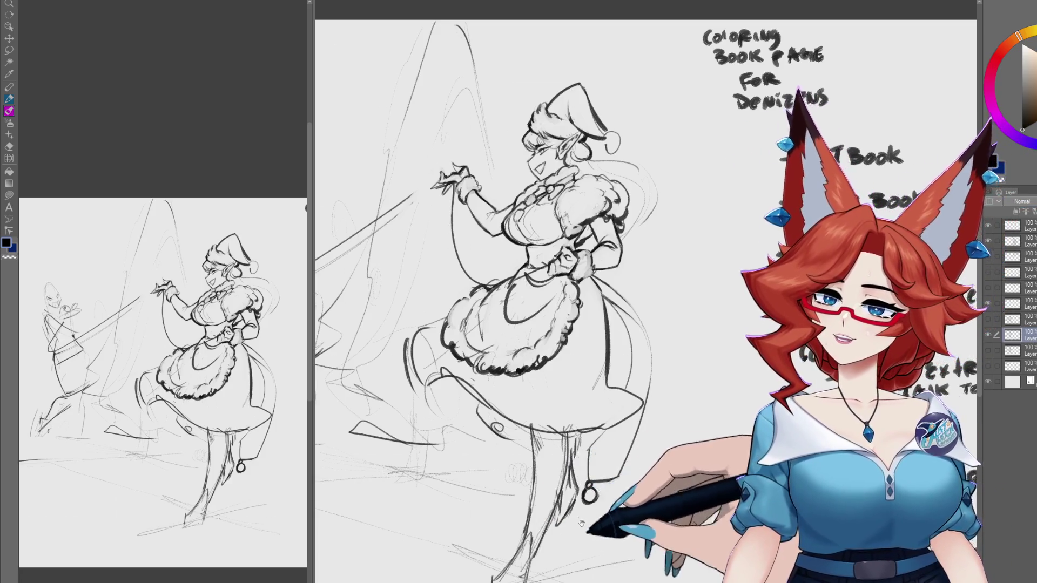
Step: Finish inking the collar fur trim and bodice details down to the skirt
mouse_move(578, 486)
left_mouse_down()
mouse_move(553, 456)
mouse_move(494, 471)
mouse_move(598, 417)
left_mouse_up()
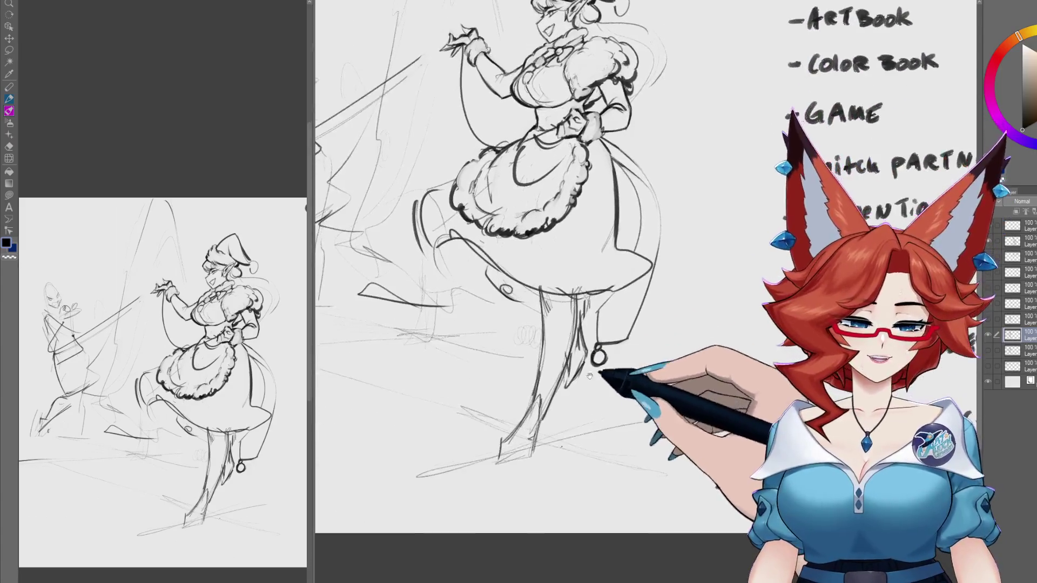
Step: Replace the heavy dark leg line below the skirt with a thinner pencil stroke
mouse_move(525, 462)
left_mouse_down()
mouse_move(606, 312)
mouse_move(533, 221)
left_mouse_up()
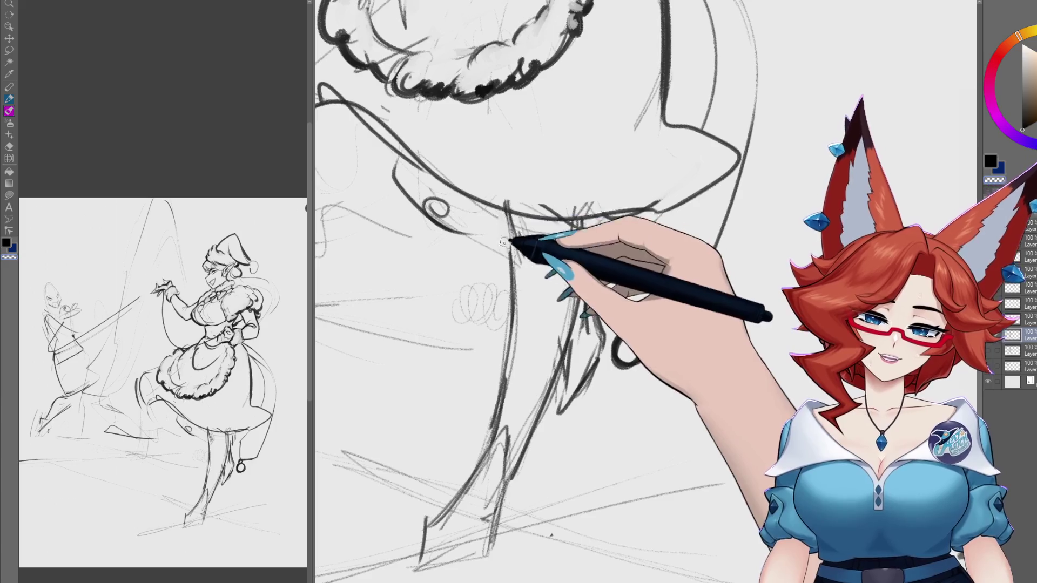
left_click_drag(516, 233, 521, 212)
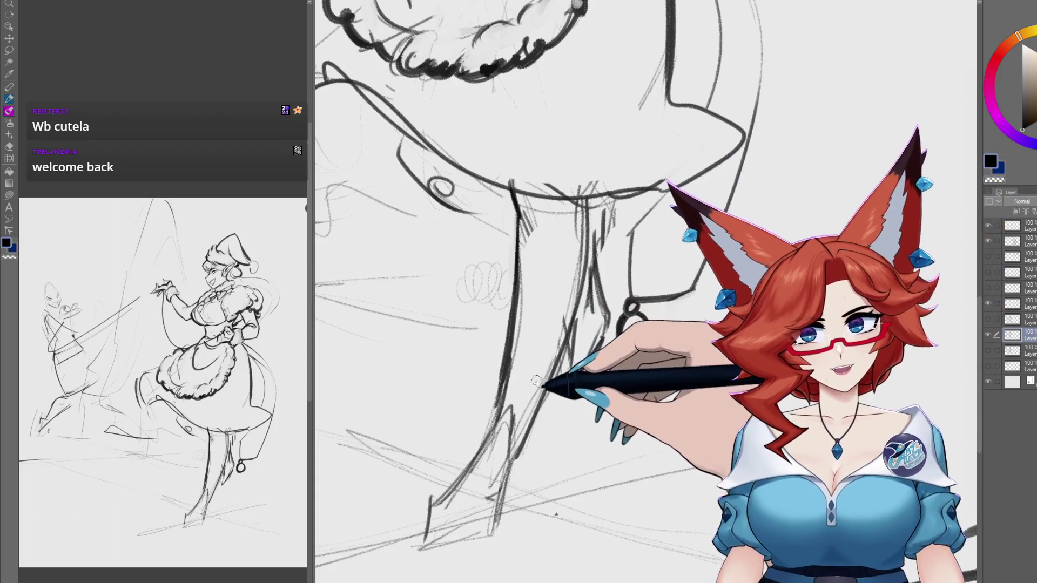
scroll(537, 301, "down", 2)
scroll(551, 282, "down", 1)
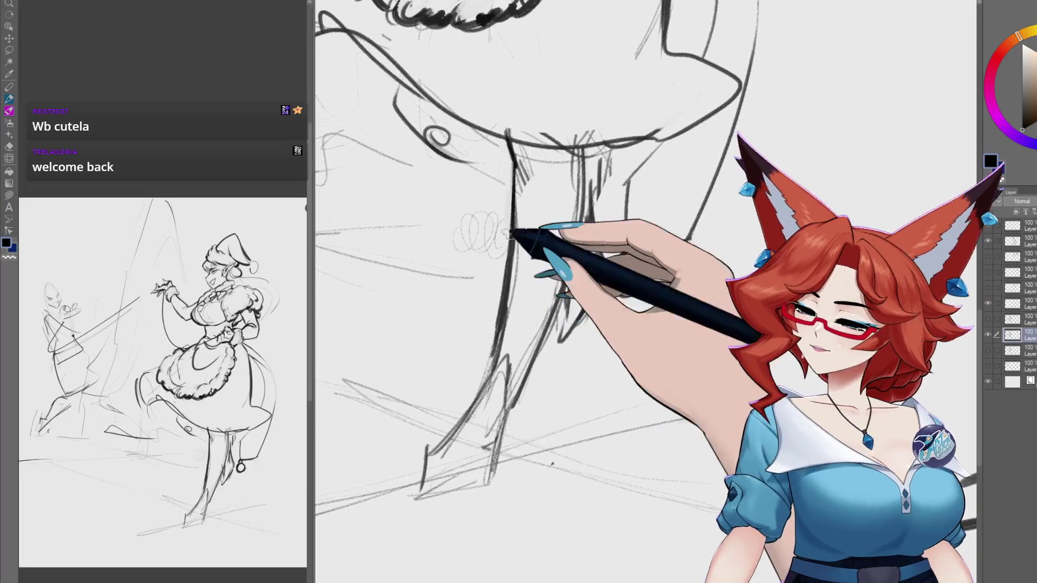
mouse_move(514, 181)
left_mouse_down()
mouse_move(498, 343)
mouse_move(511, 275)
left_mouse_up()
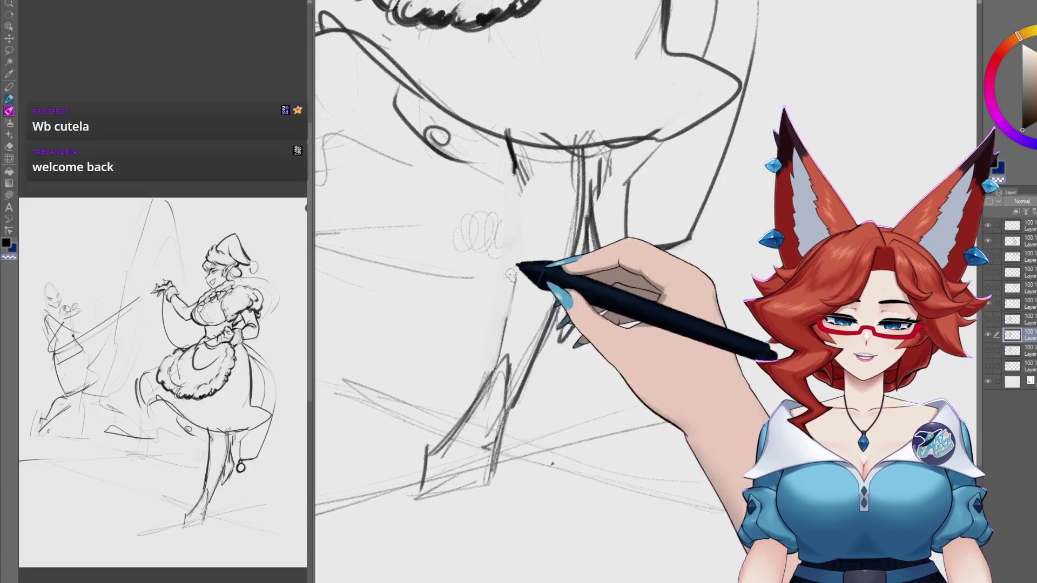
left_click_drag(491, 378, 511, 204)
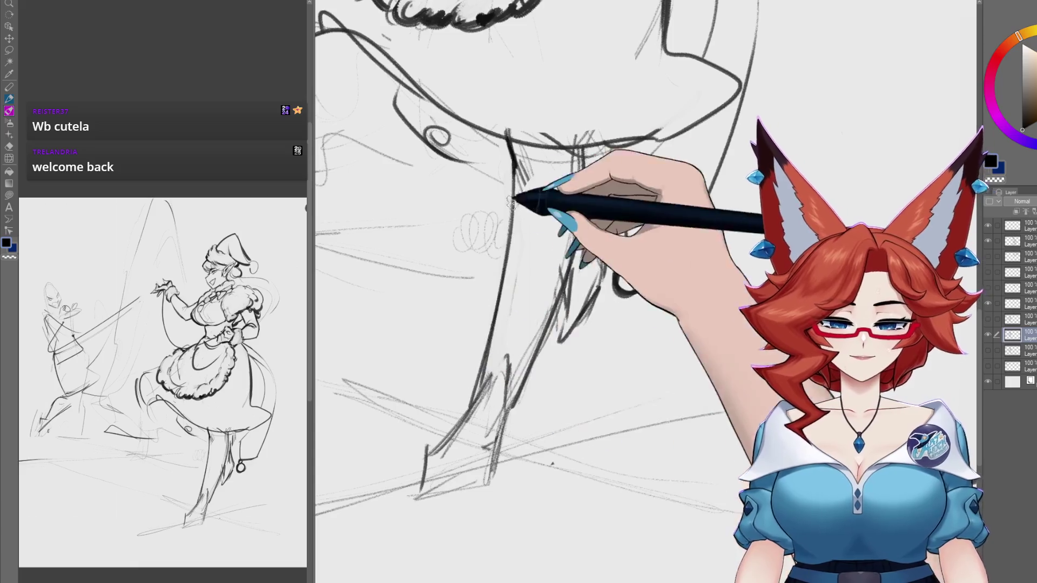
Step: Fit the page to the window with Ctrl+0, then zoom in on the skirt
key("ctrl+0")
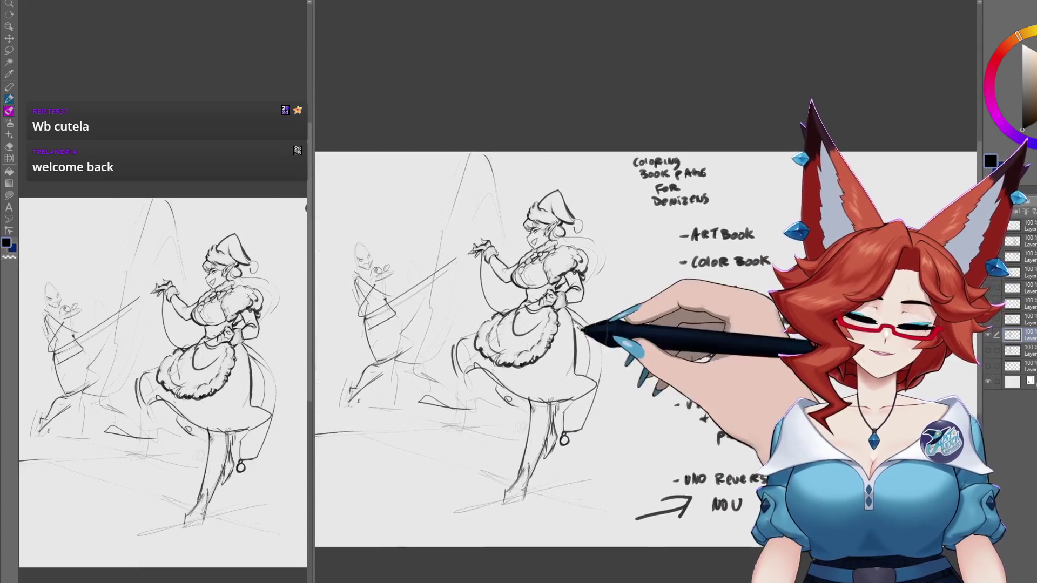
scroll(576, 327, "up", 3)
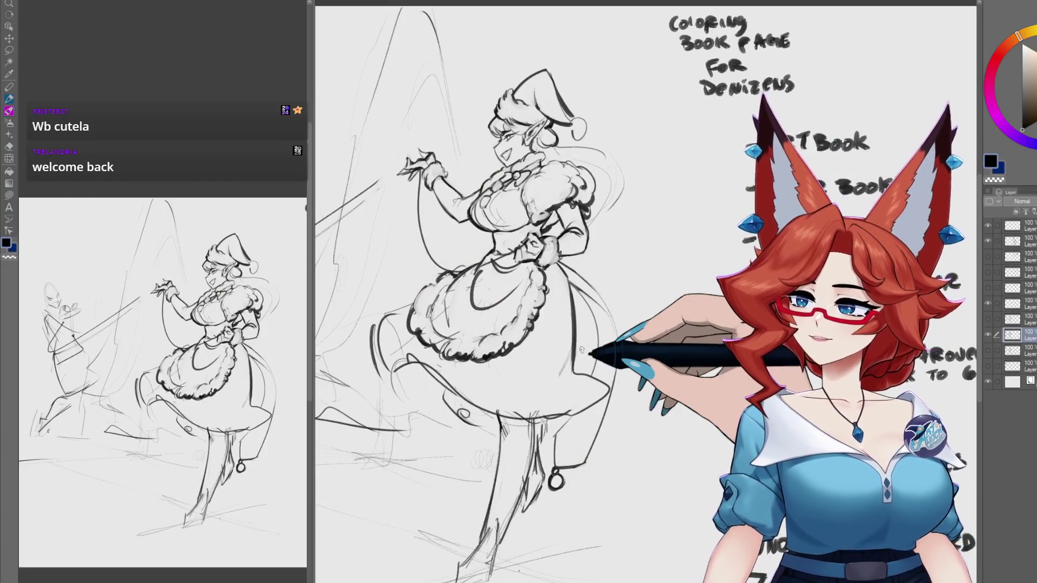
mouse_move(562, 449)
left_mouse_down()
mouse_move(676, 323)
mouse_move(458, 278)
mouse_move(430, 219)
left_mouse_up()
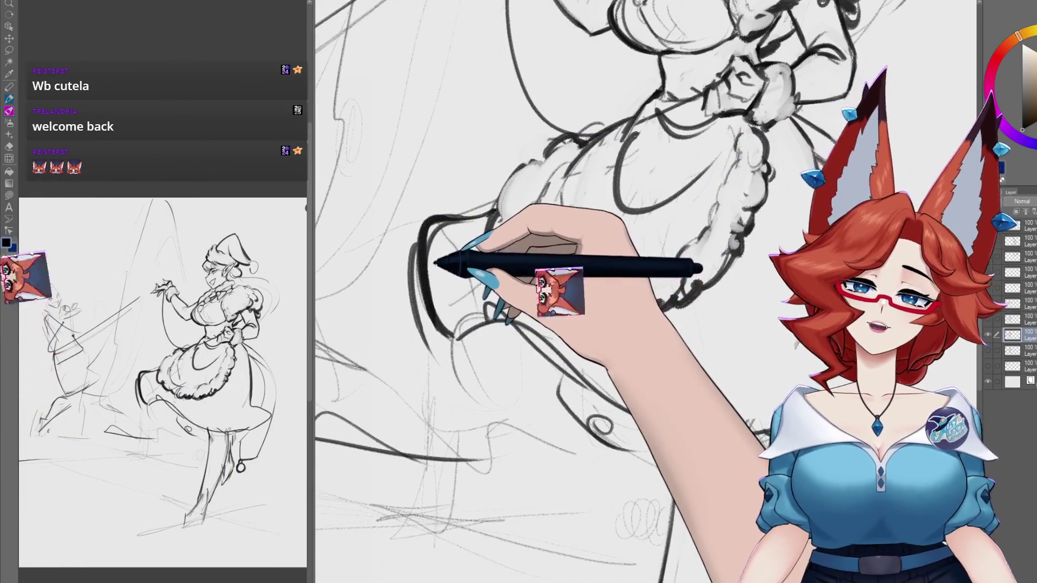
Step: Ink clean dark ruffle outlines along the skirt's edge and hem
left_click_drag(435, 264, 440, 231)
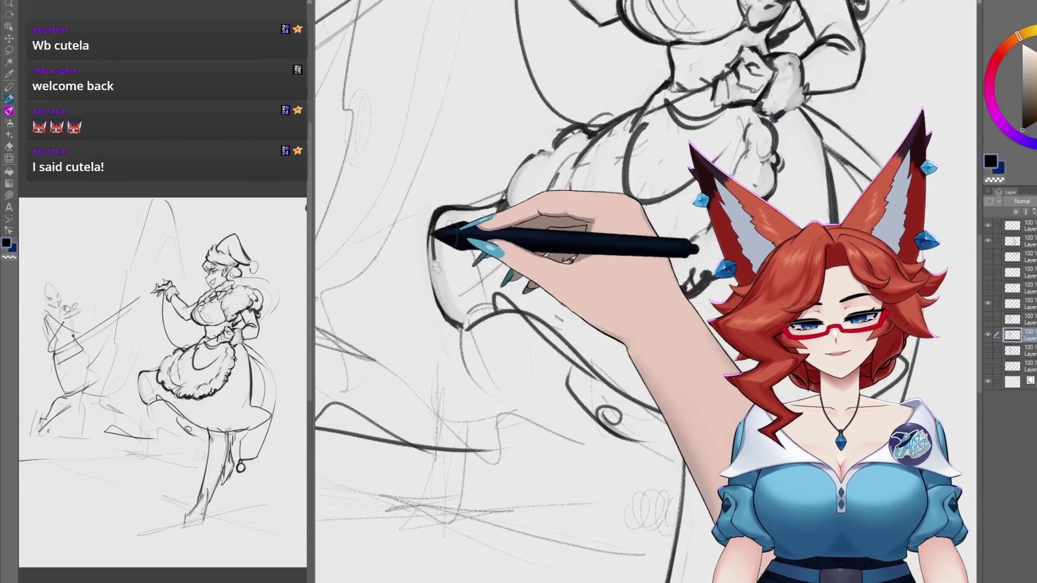
scroll(461, 246, "up", 1)
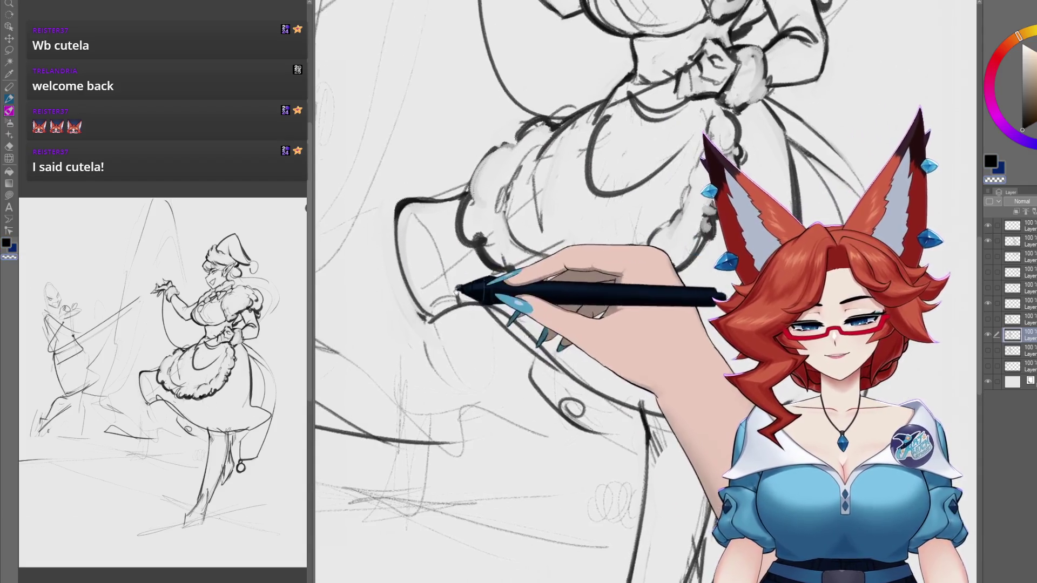
left_click_drag(426, 267, 394, 249)
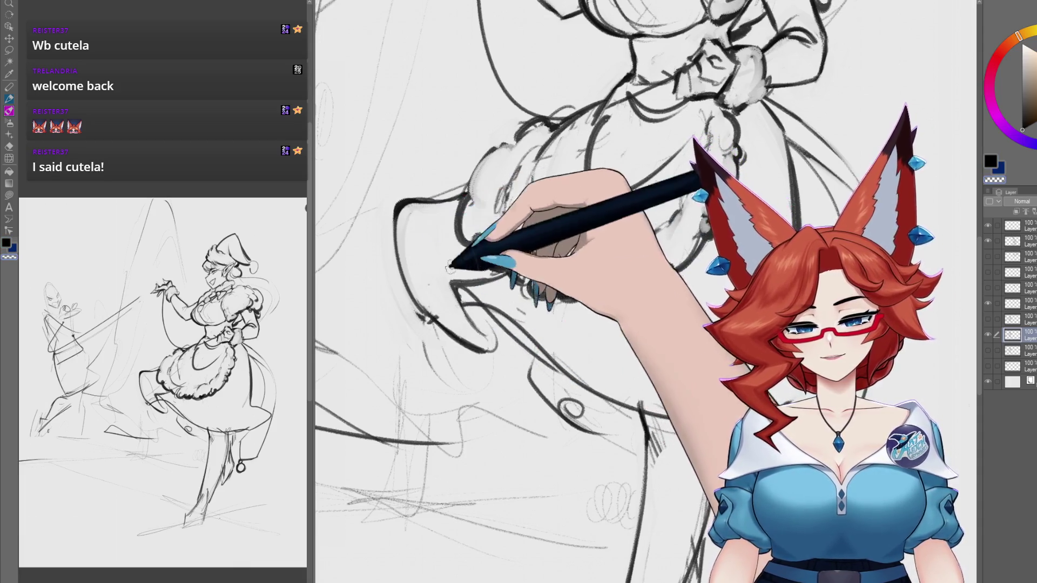
mouse_move(452, 274)
left_mouse_down()
mouse_move(510, 290)
mouse_move(471, 278)
left_mouse_up()
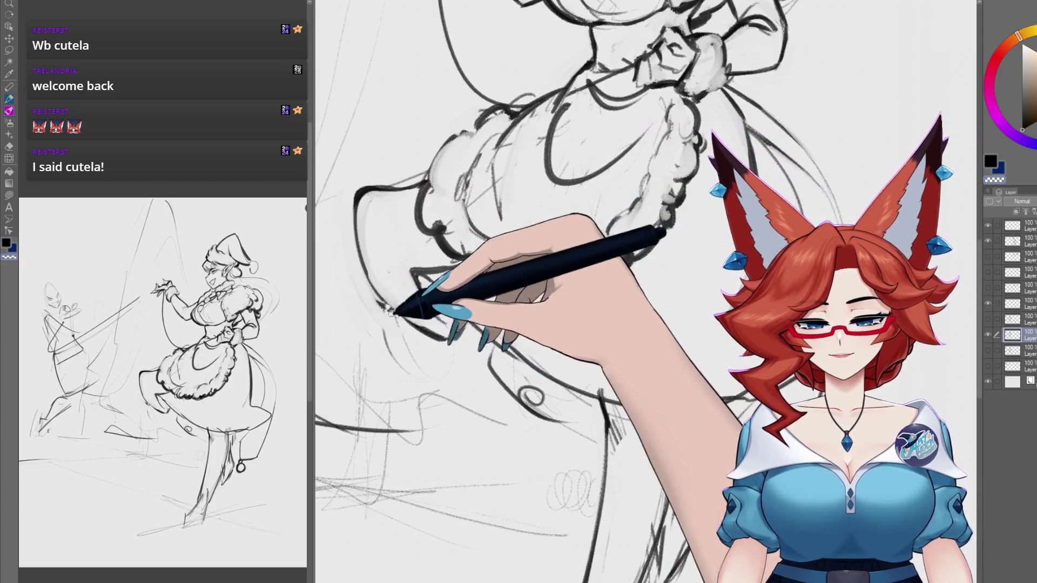
scroll(543, 421, "down", 5)
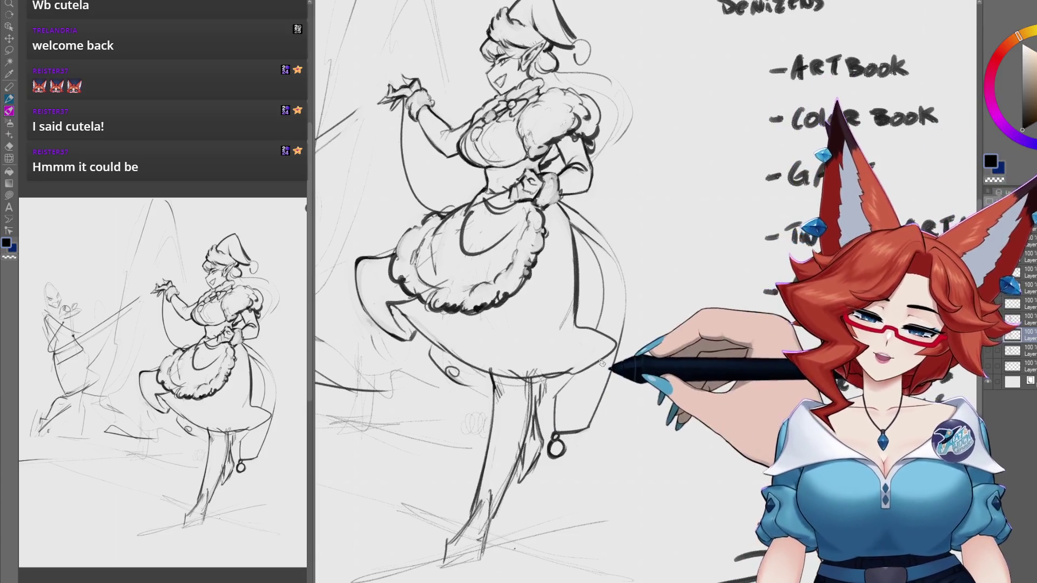
scroll(658, 330, "up", 3)
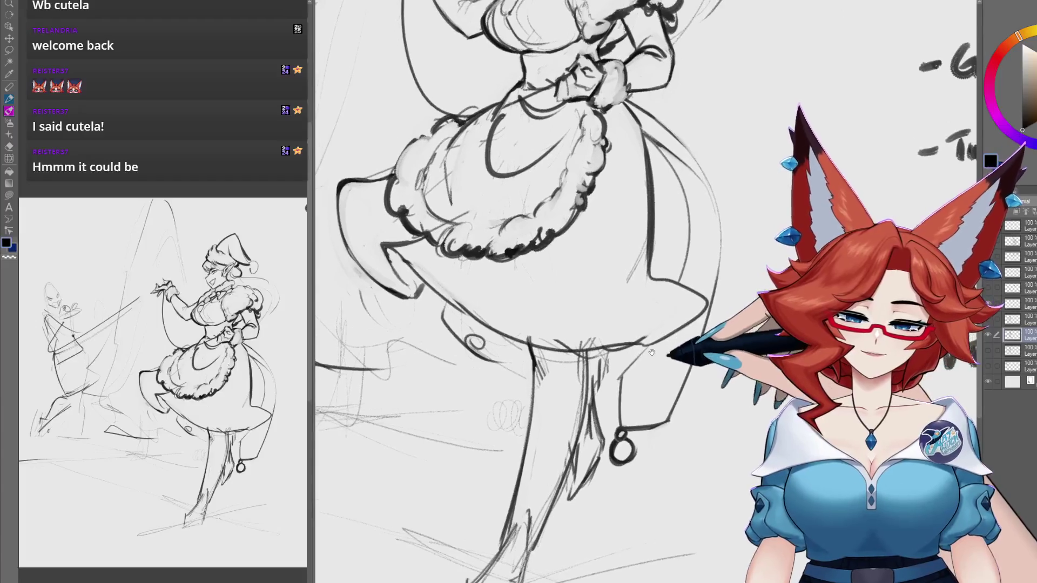
scroll(556, 342, "up", 2)
scroll(487, 293, "up", 2)
left_click_drag(488, 294, 438, 301)
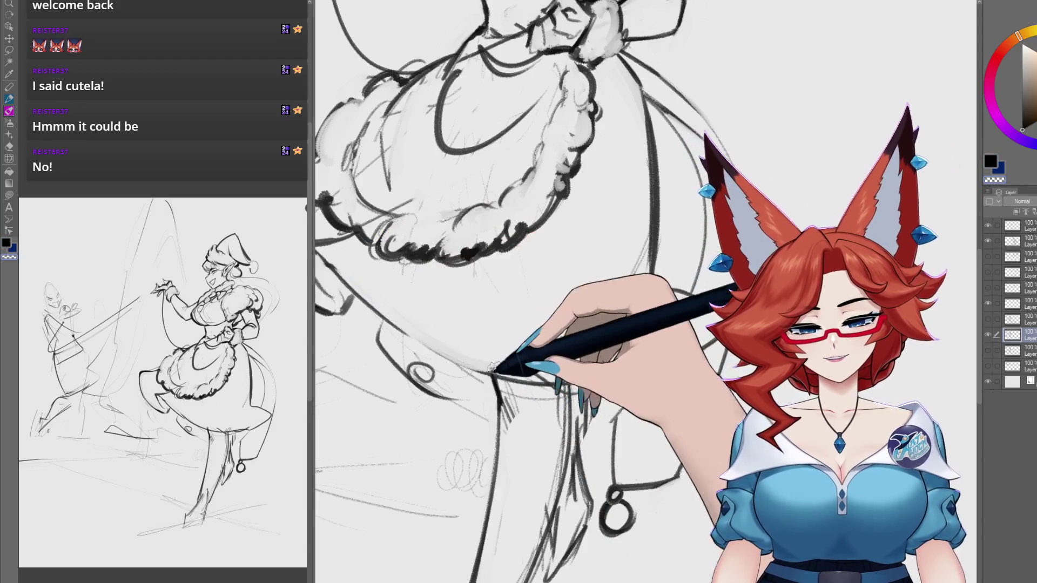
left_click_drag(373, 306, 389, 310)
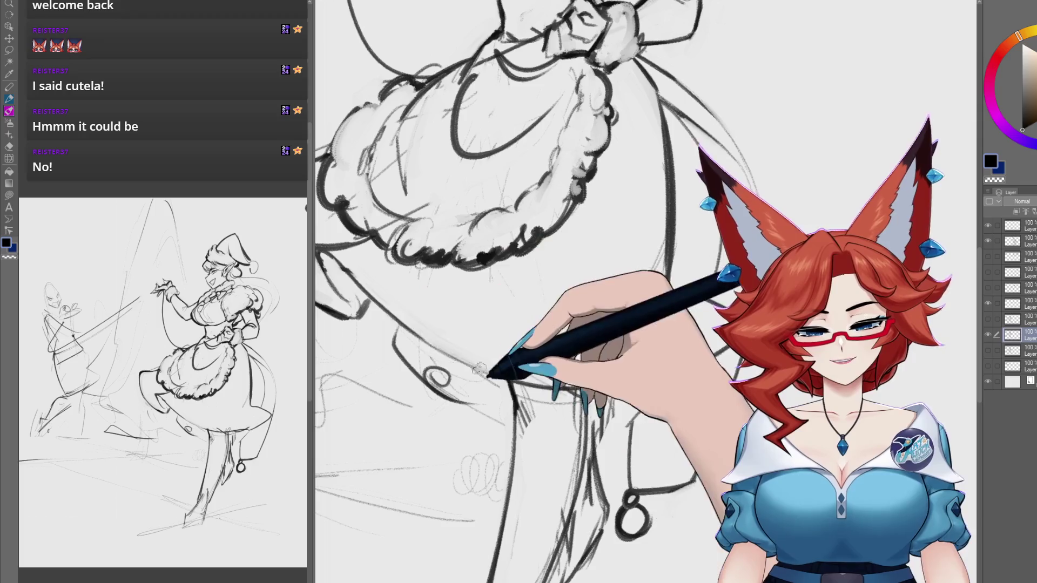
left_click_drag(441, 378, 529, 303)
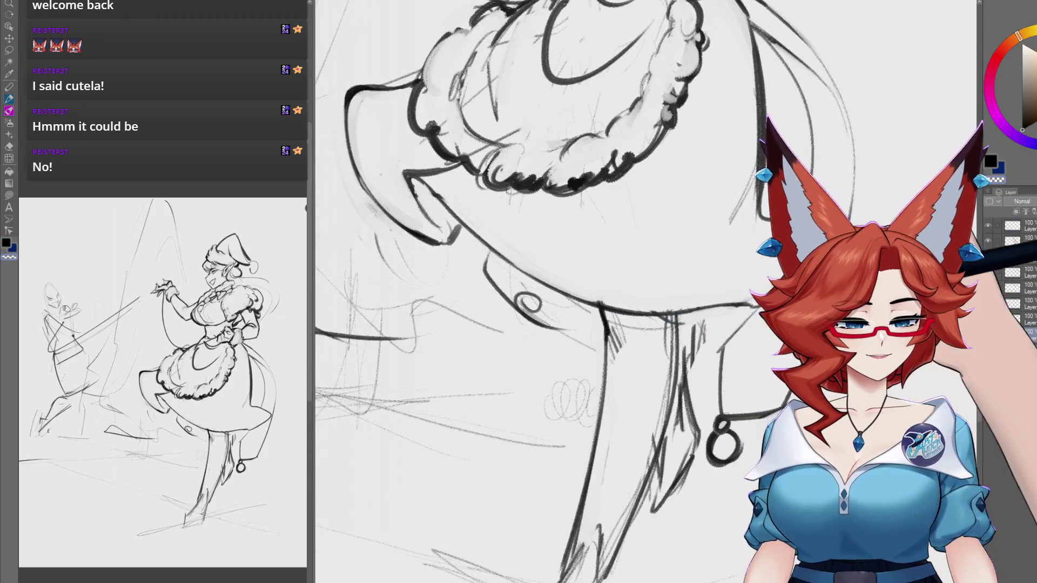
scroll(644, 437, "down", 5)
scroll(643, 437, "up", 4)
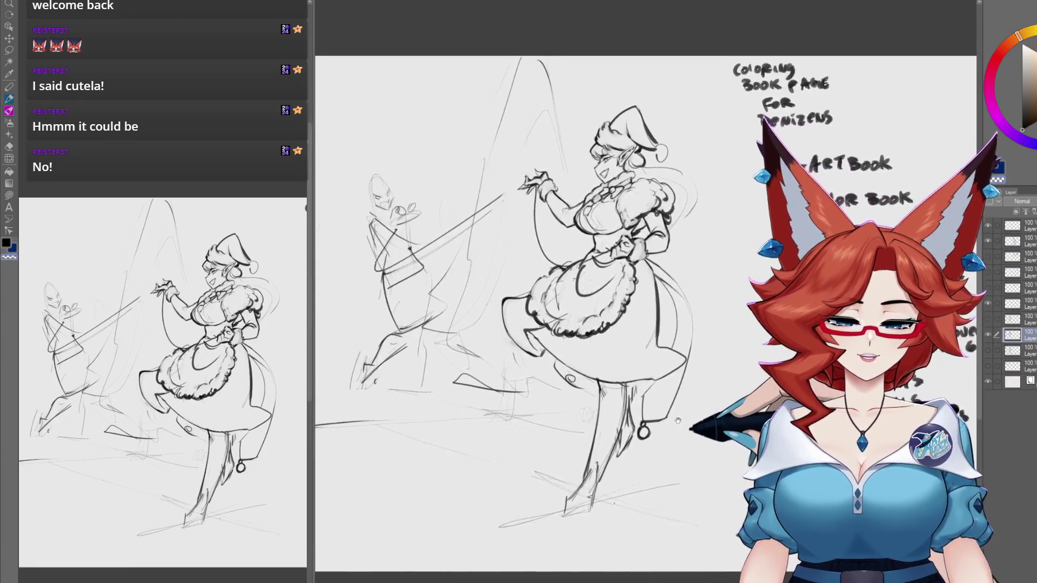
left_click_drag(675, 424, 640, 412)
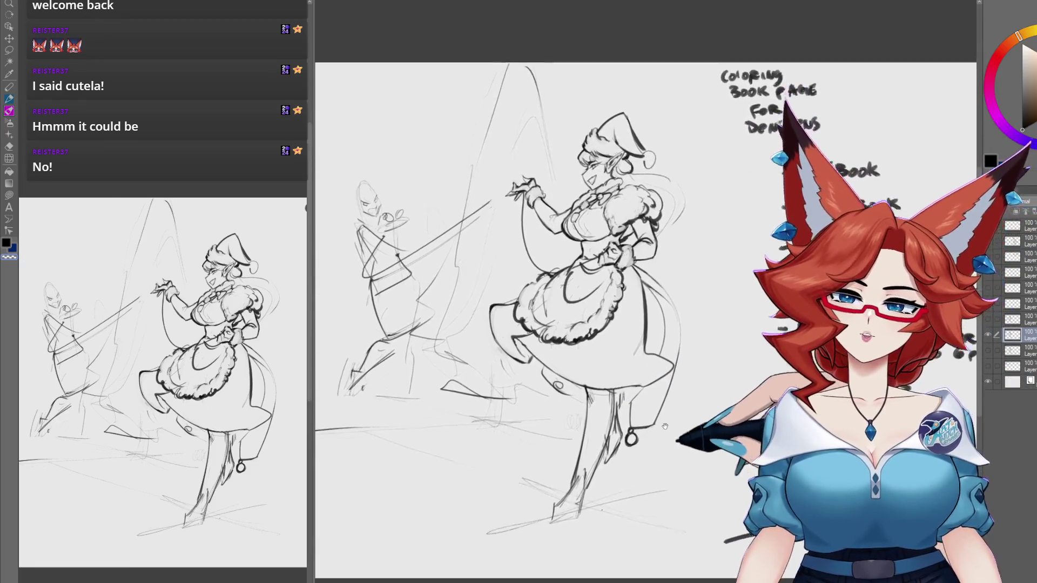
scroll(590, 279, "up", 5)
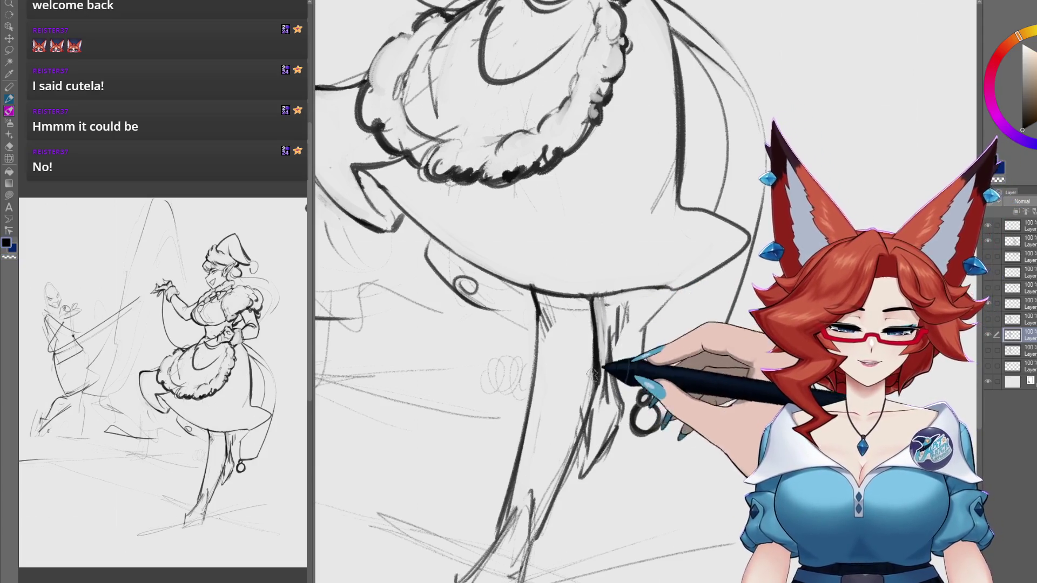
scroll(570, 440, "down", 3)
left_click_drag(633, 303, 518, 523)
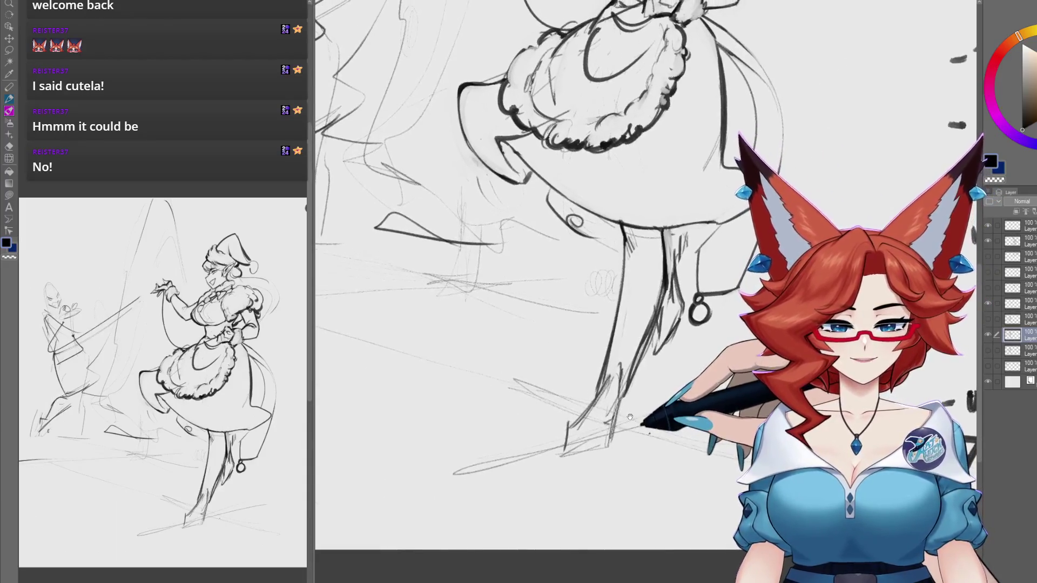
scroll(562, 378, "up", 3)
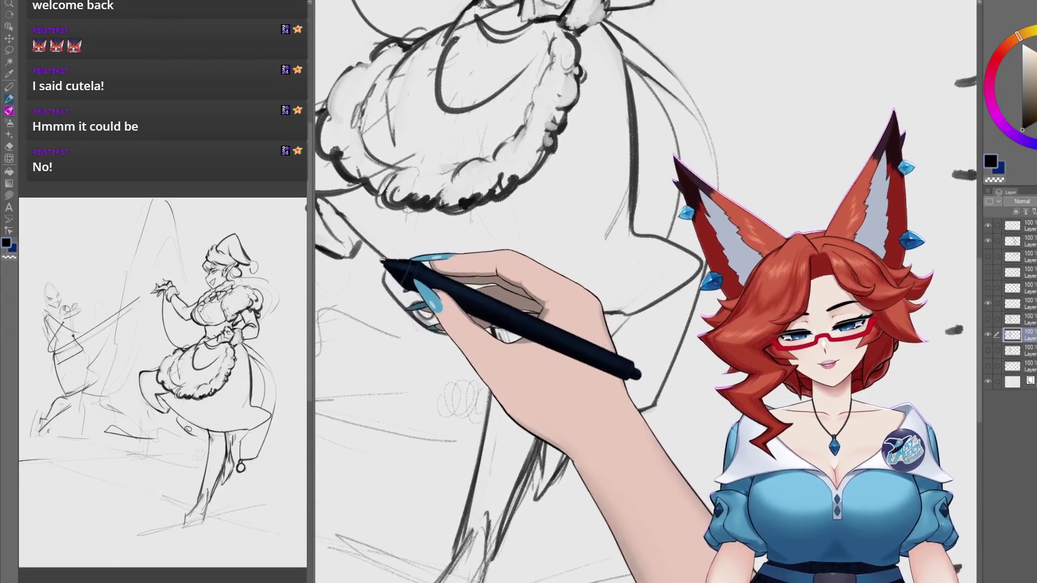
scroll(626, 403, "down", 5)
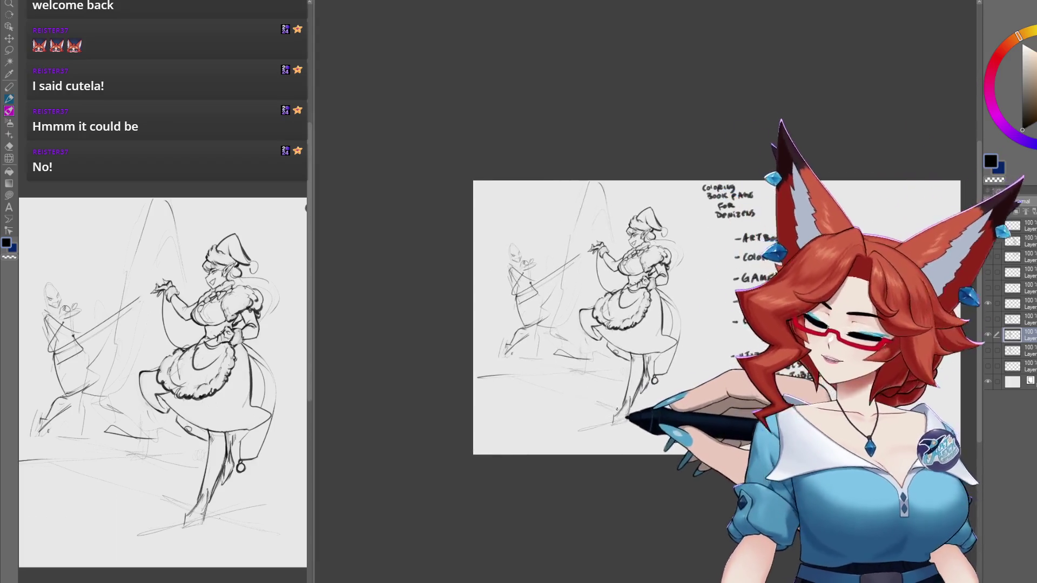
scroll(633, 398, "up", 3)
Step: Redraw the left companion's body and torso with firmer pencil strokes
scroll(491, 290, "up", 2)
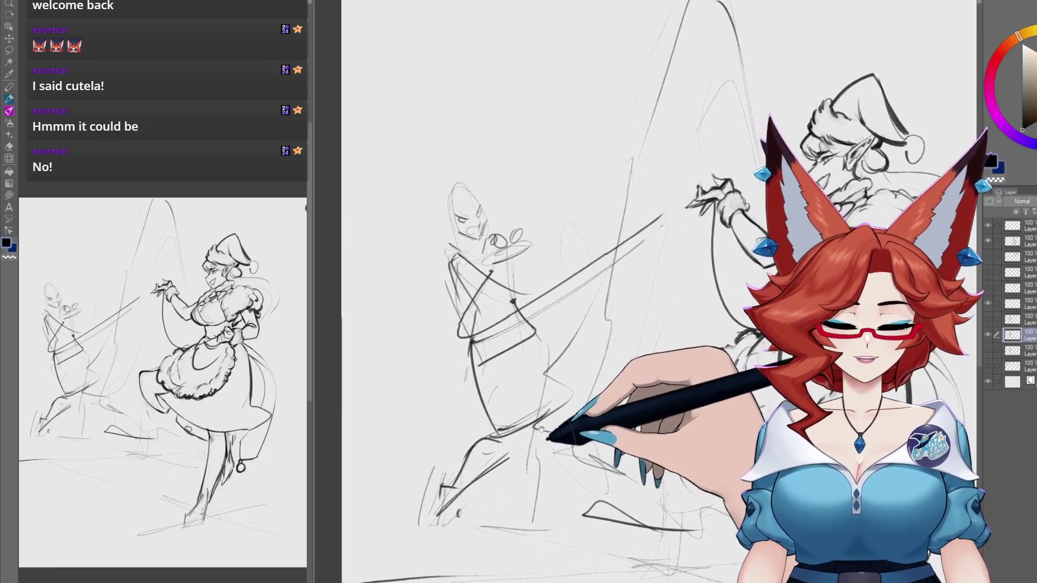
scroll(545, 427, "up", 1)
scroll(556, 410, "up", 1)
left_click_drag(559, 407, 563, 397)
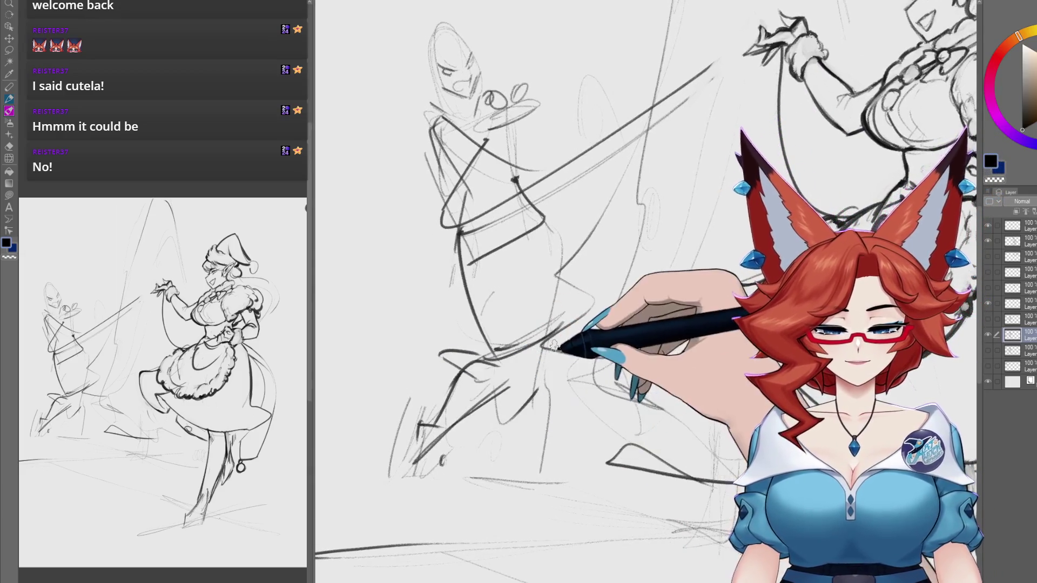
left_click_drag(555, 351, 558, 368)
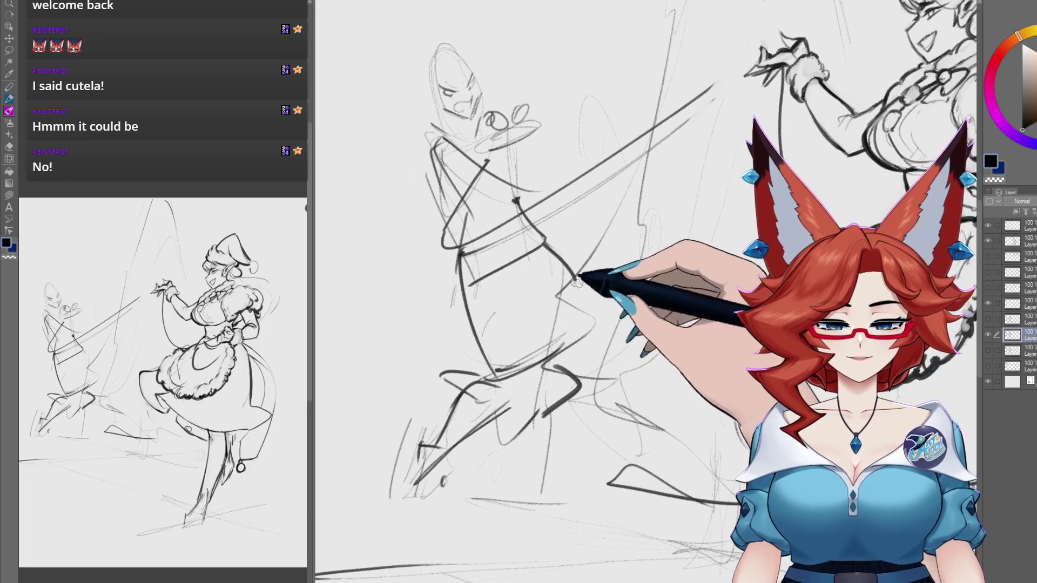
left_click_drag(518, 324, 521, 330)
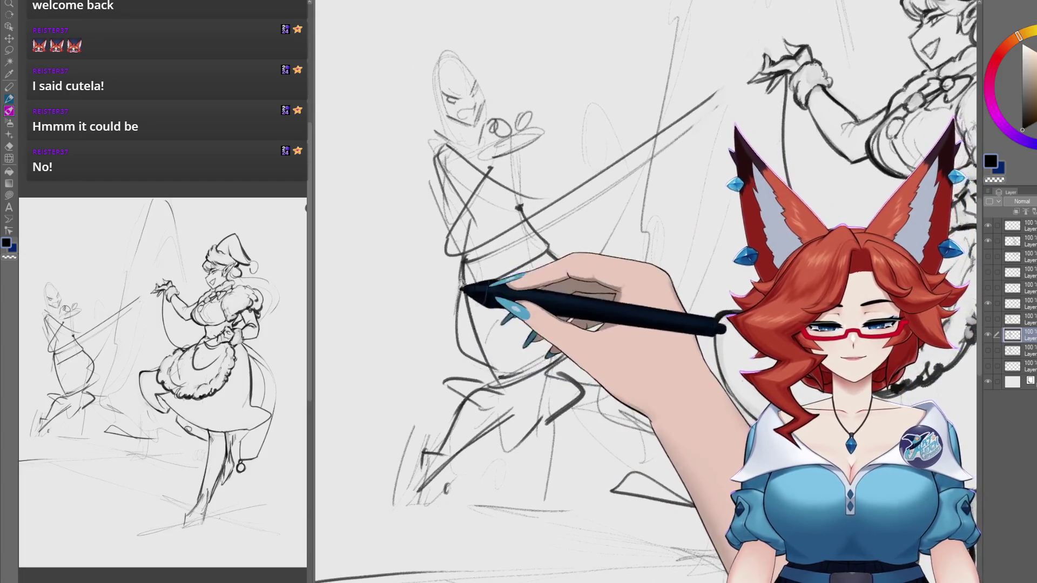
left_click_drag(470, 295, 542, 260)
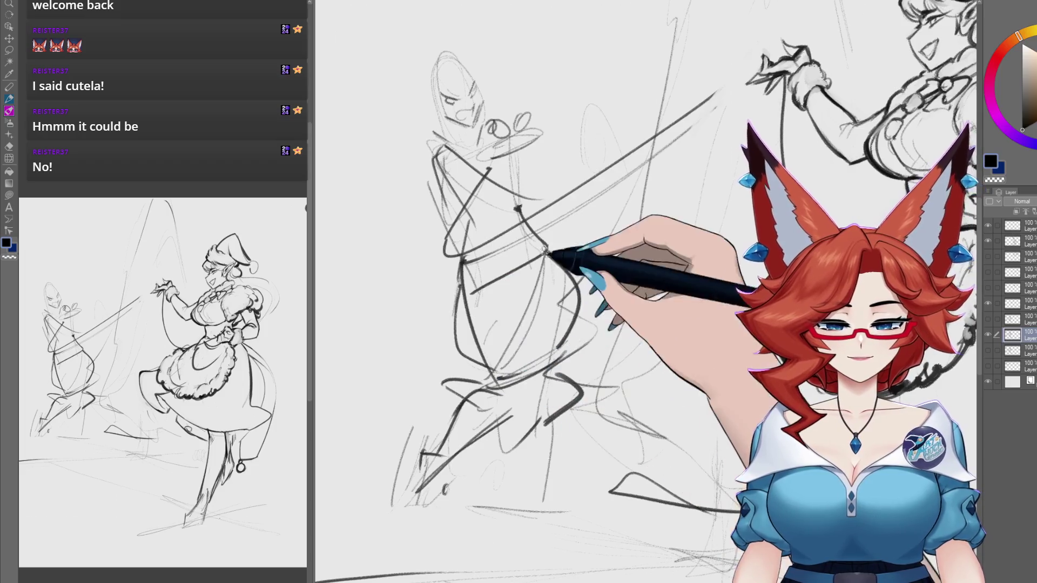
left_click_drag(537, 319, 543, 391)
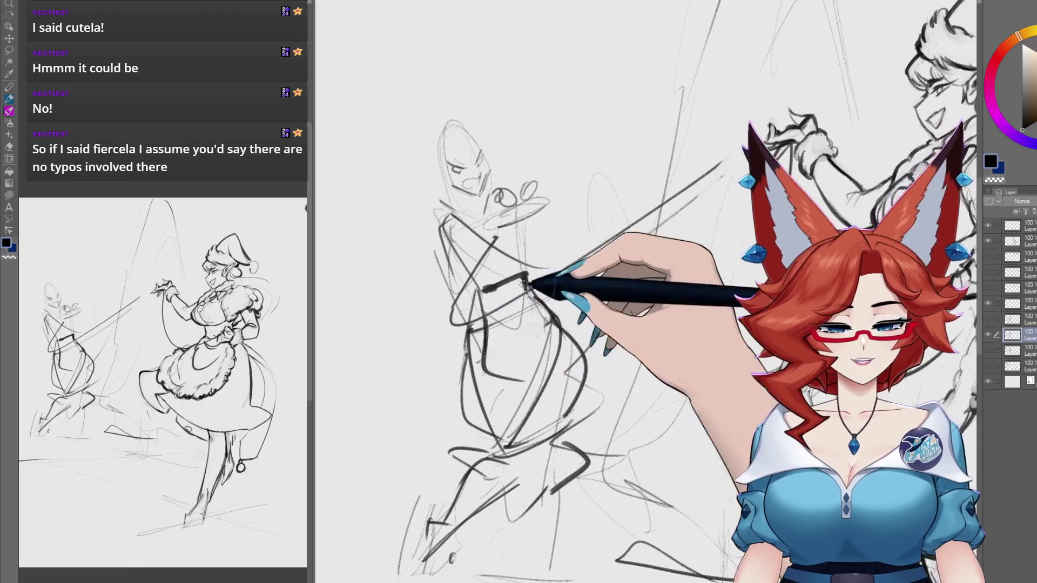
left_click_drag(548, 323, 525, 353)
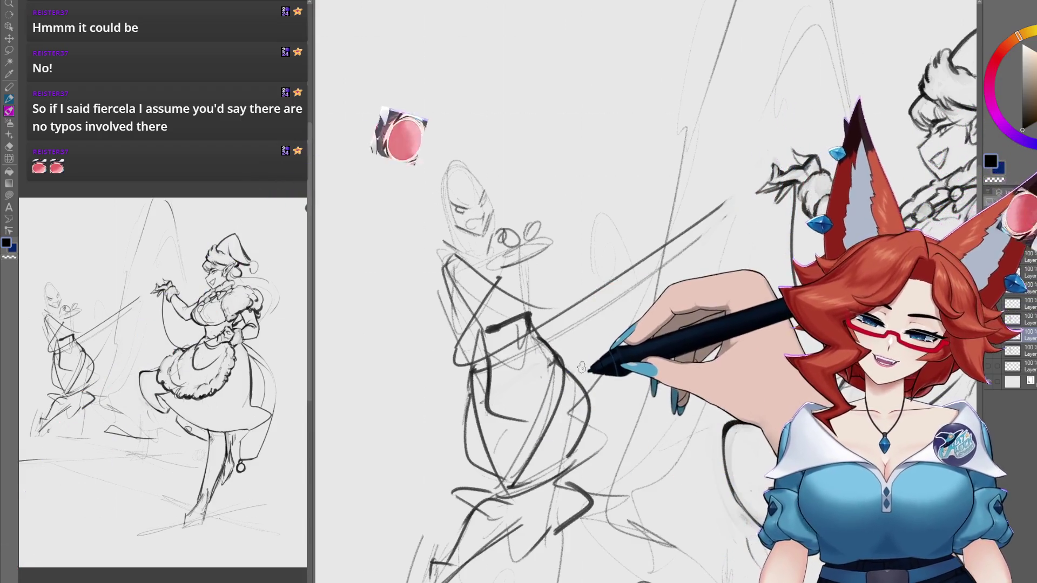
scroll(563, 386, "up", 3)
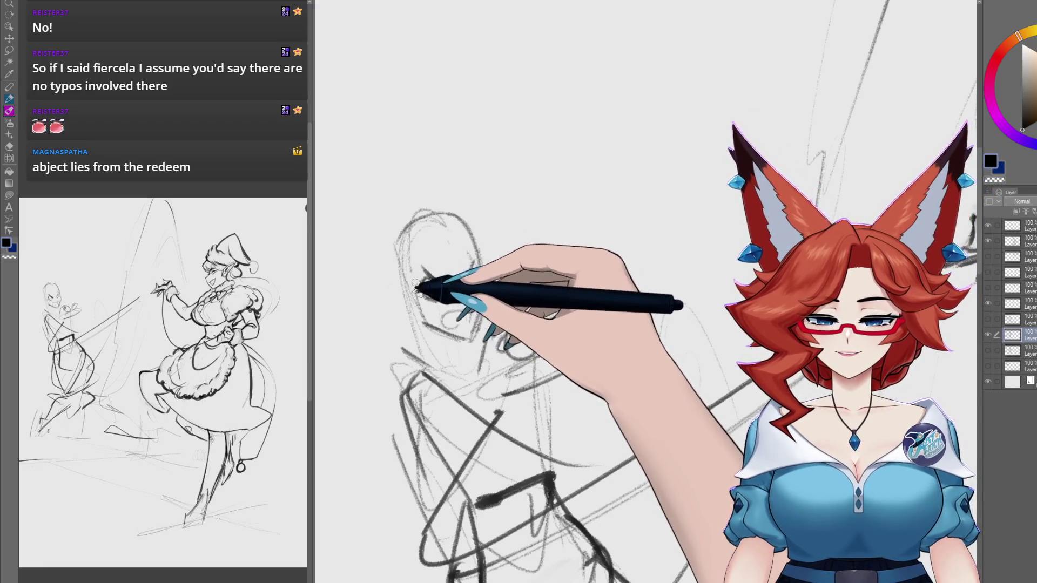
Step: Sketch the companion's eye, hair strands, brows and head outline, then switch to the maid document
left_click_drag(430, 288, 460, 299)
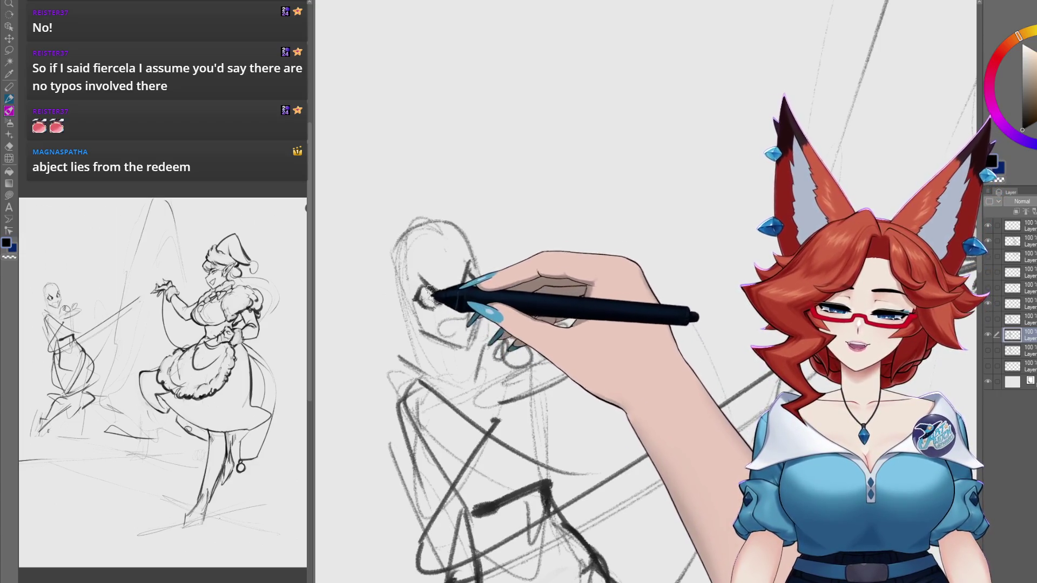
scroll(495, 286, "down", 1)
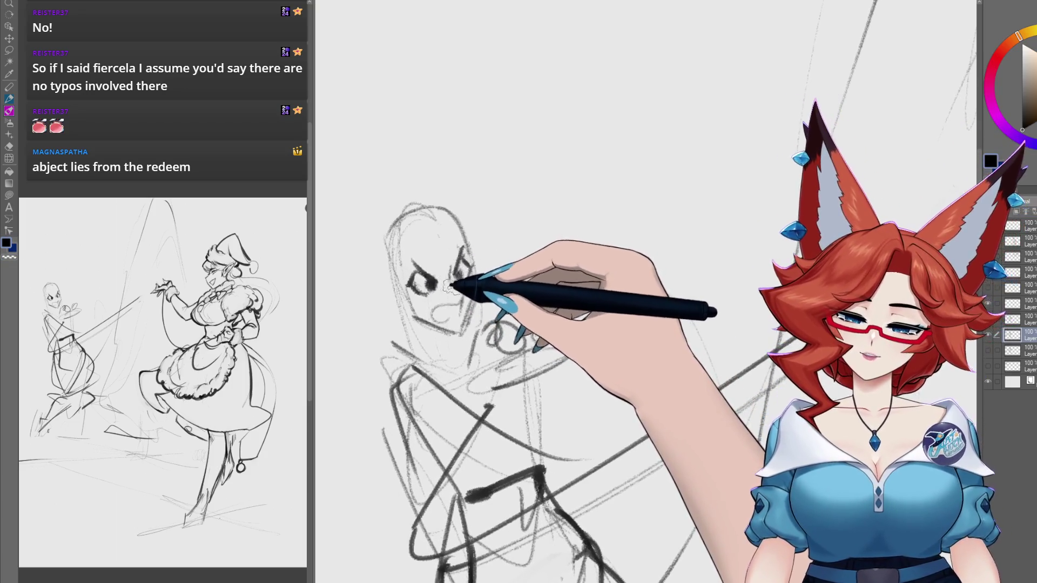
left_click_drag(434, 238, 450, 210)
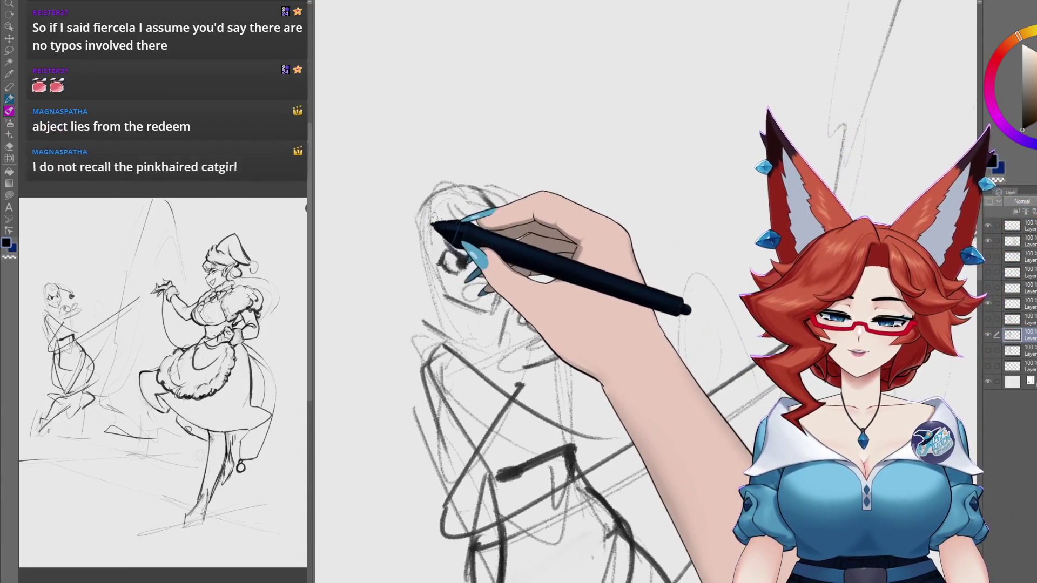
left_click_drag(423, 300, 440, 289)
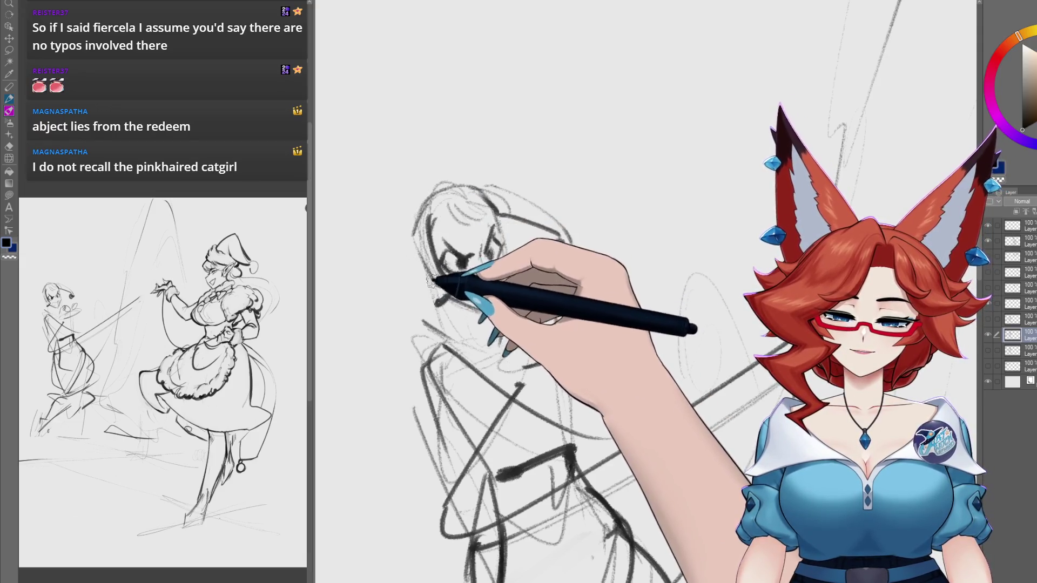
mouse_move(443, 208)
left_mouse_down()
mouse_move(456, 224)
mouse_move(474, 225)
mouse_move(478, 205)
left_mouse_up()
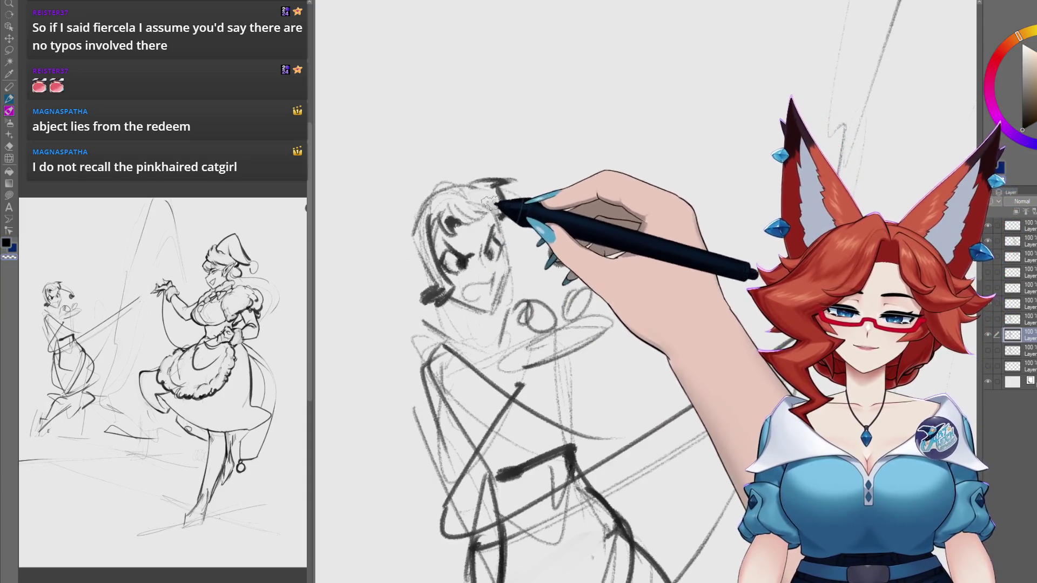
left_click_drag(491, 181, 458, 197)
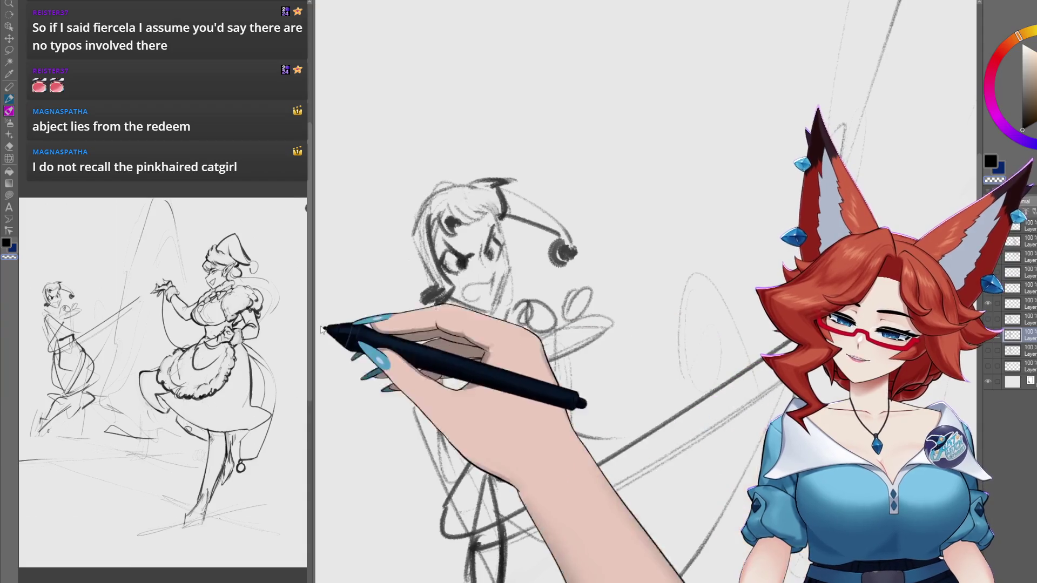
key("ctrl+Tab")
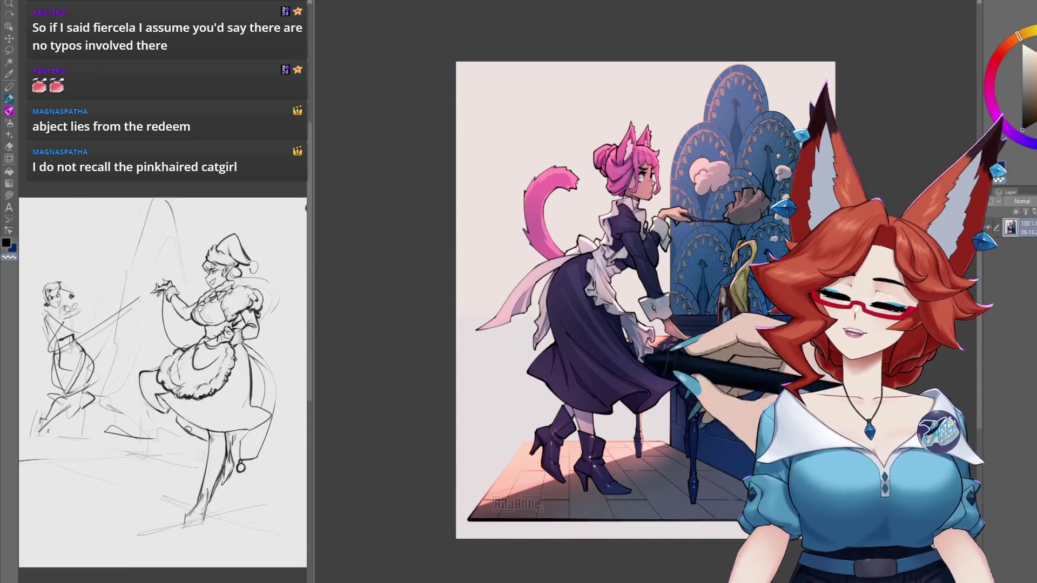
Step: Pan and zoom around the maid illustration, then return to the elf-and-companion sketch
left_click_drag(667, 313, 516, 387)
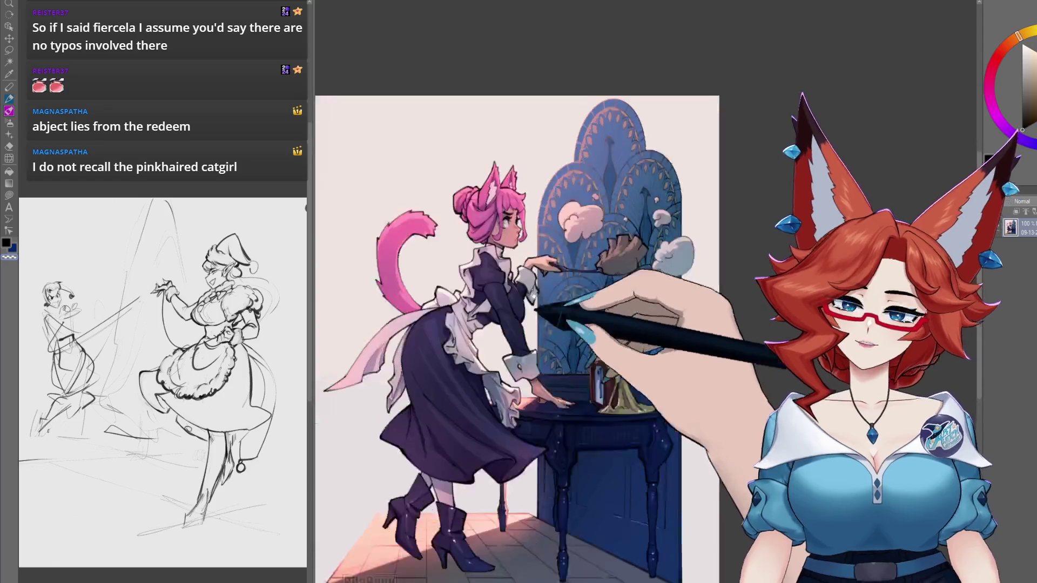
scroll(487, 254, "up", 3)
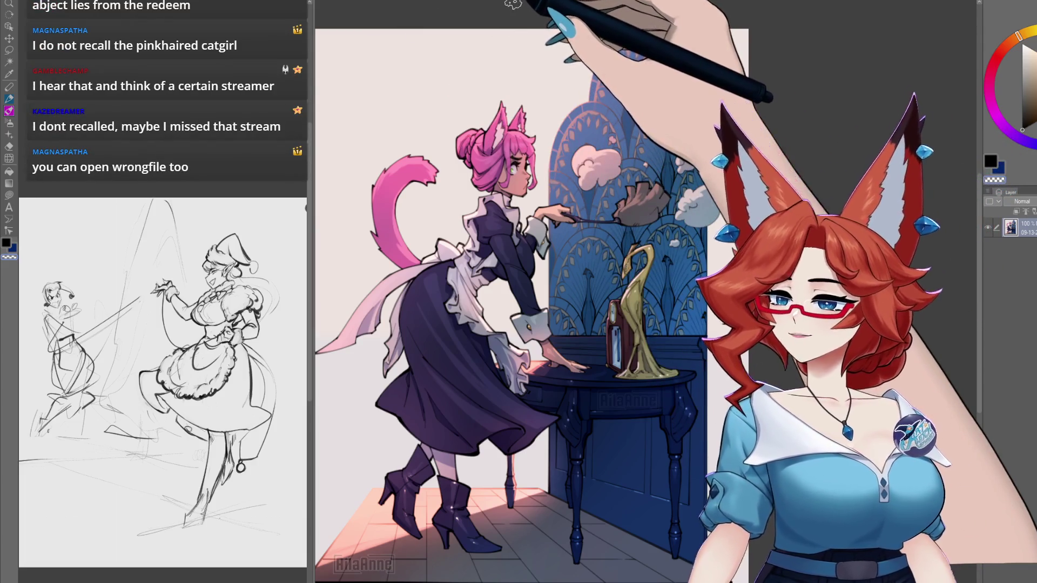
left_click(381, 3)
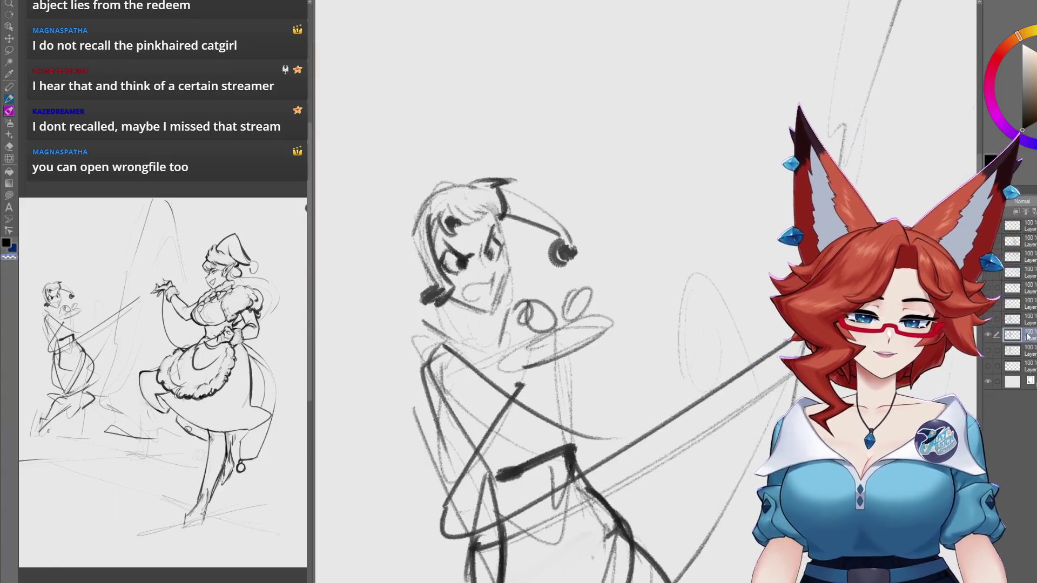
Step: Sketch rough strokes around the companion's head
mouse_move(499, 369)
left_mouse_down()
mouse_move(500, 338)
mouse_move(470, 263)
mouse_move(455, 294)
left_mouse_up()
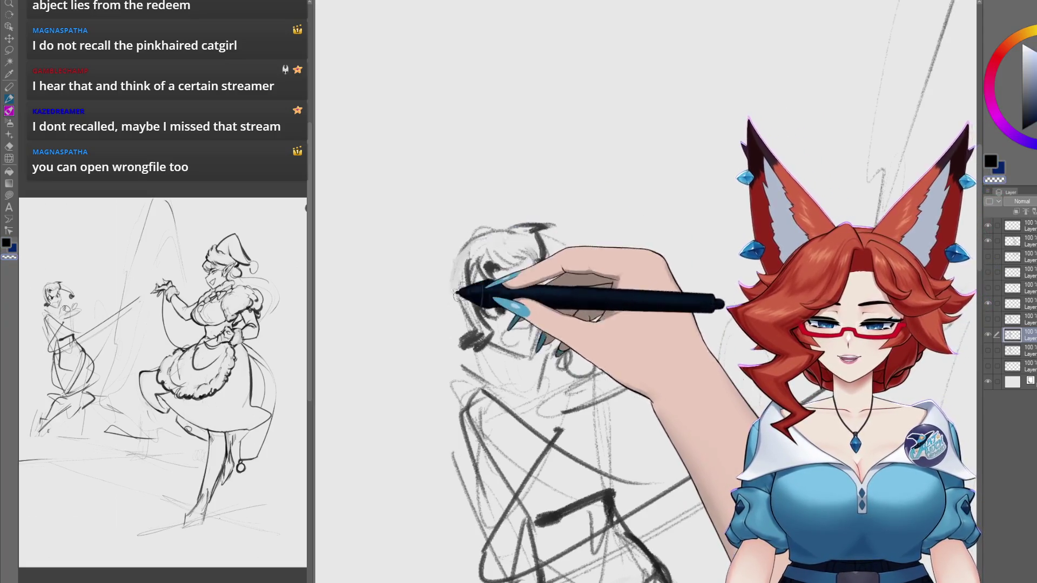
left_click_drag(478, 336, 483, 334)
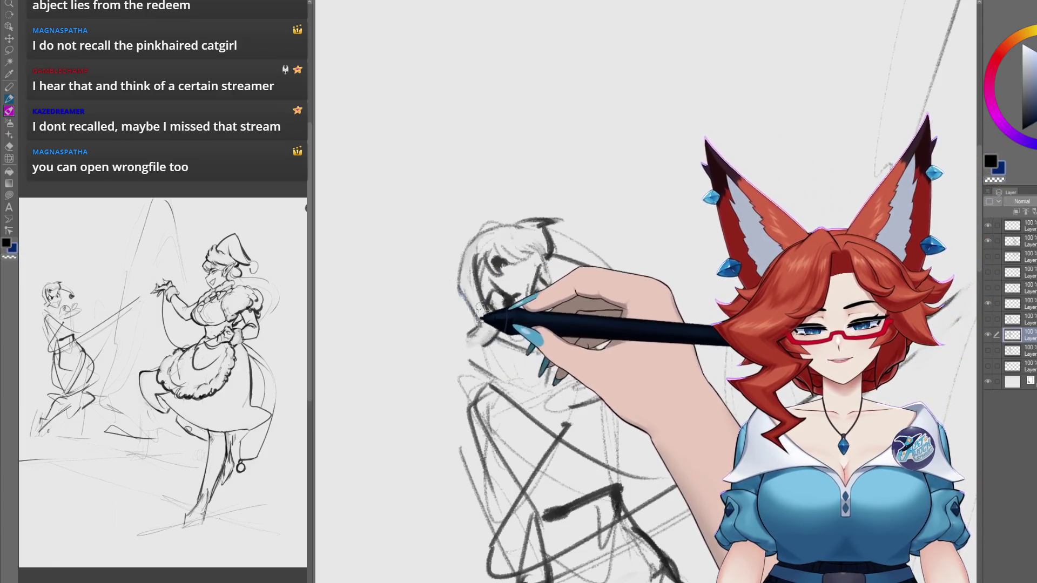
left_click_drag(551, 253, 615, 291)
left_click_drag(565, 367, 659, 360)
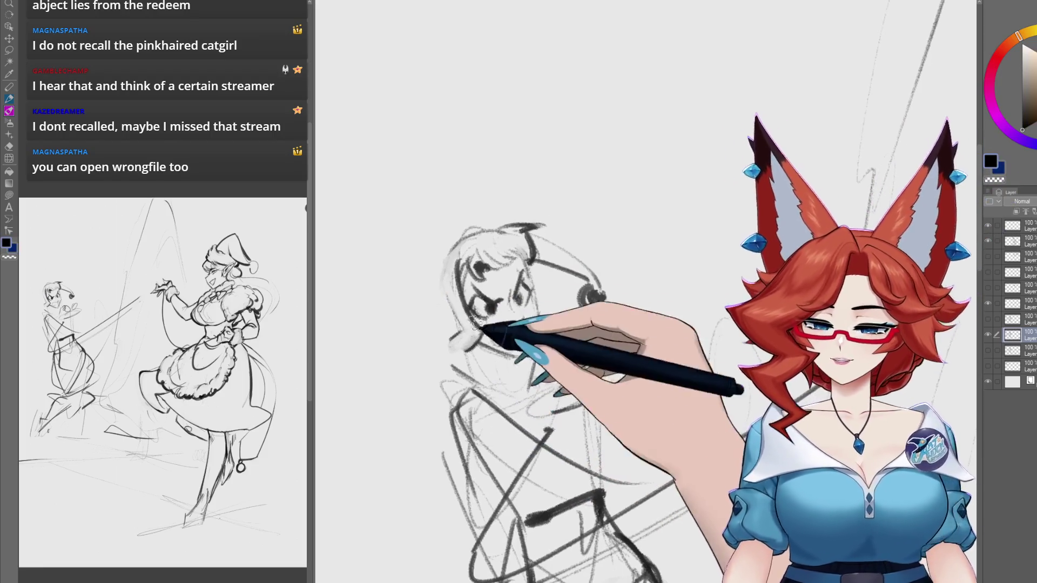
left_click_drag(530, 253, 574, 287)
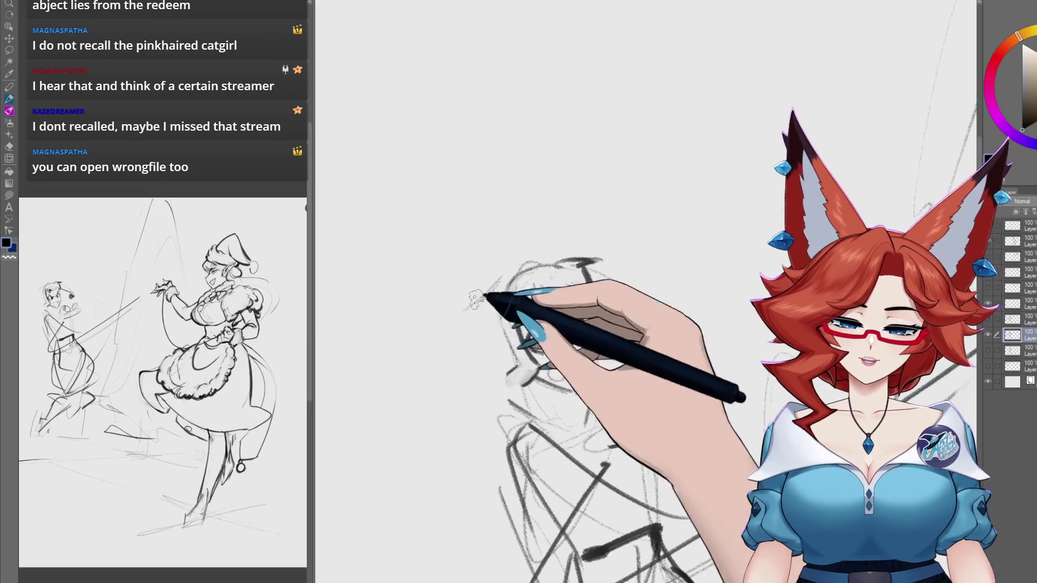
Step: Draw and darken a large pointed ear to the left of the companion's head
left_click_drag(471, 304, 419, 313)
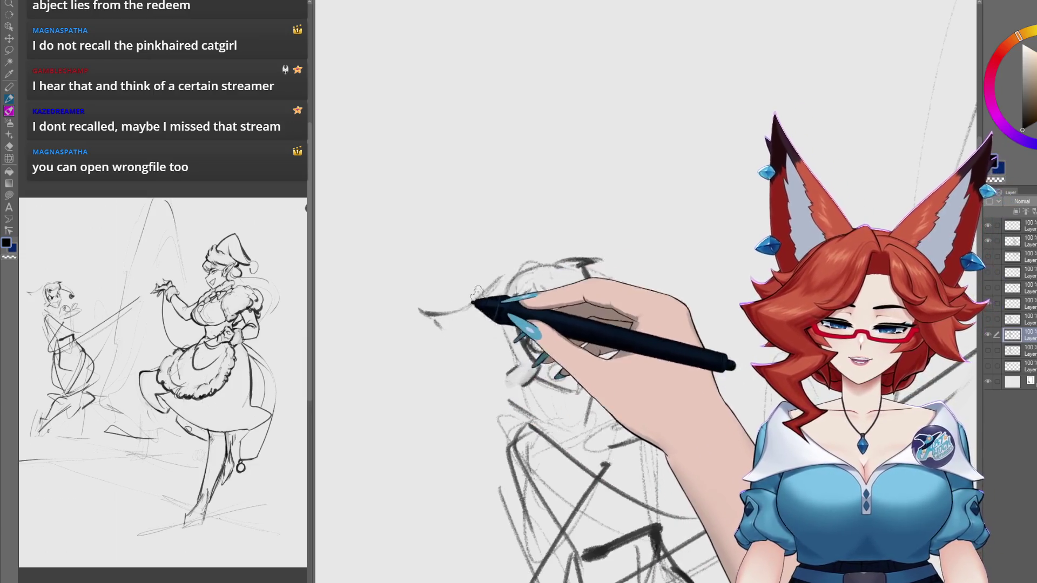
left_click_drag(419, 297, 489, 331)
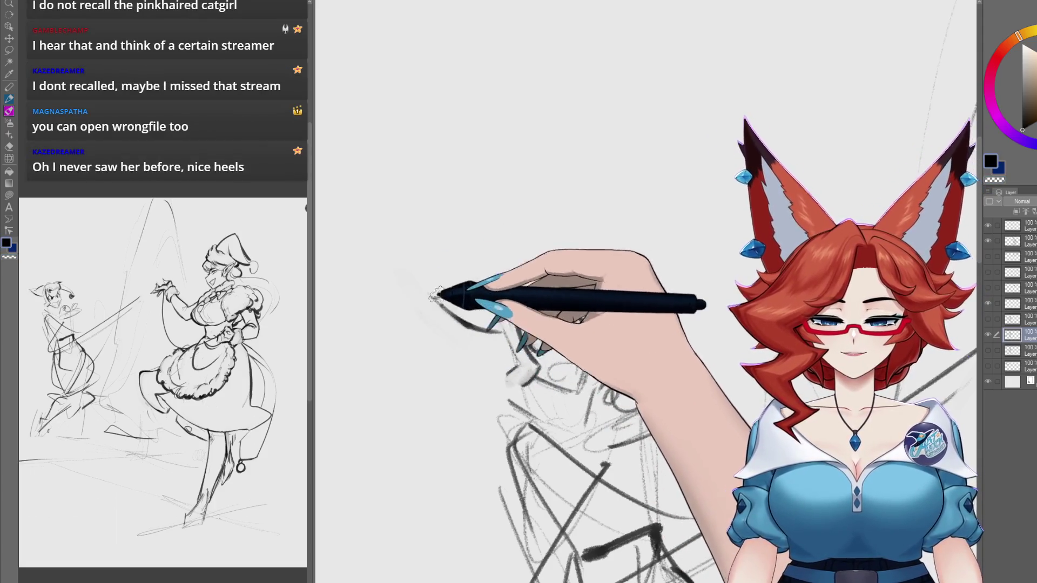
left_click_drag(569, 264, 555, 257)
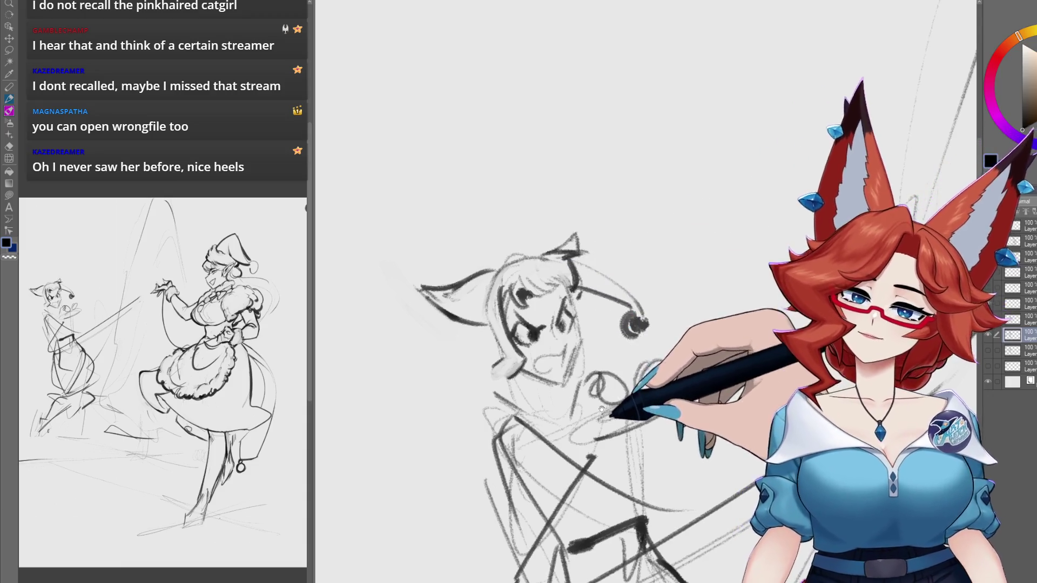
left_click_drag(609, 417, 563, 383)
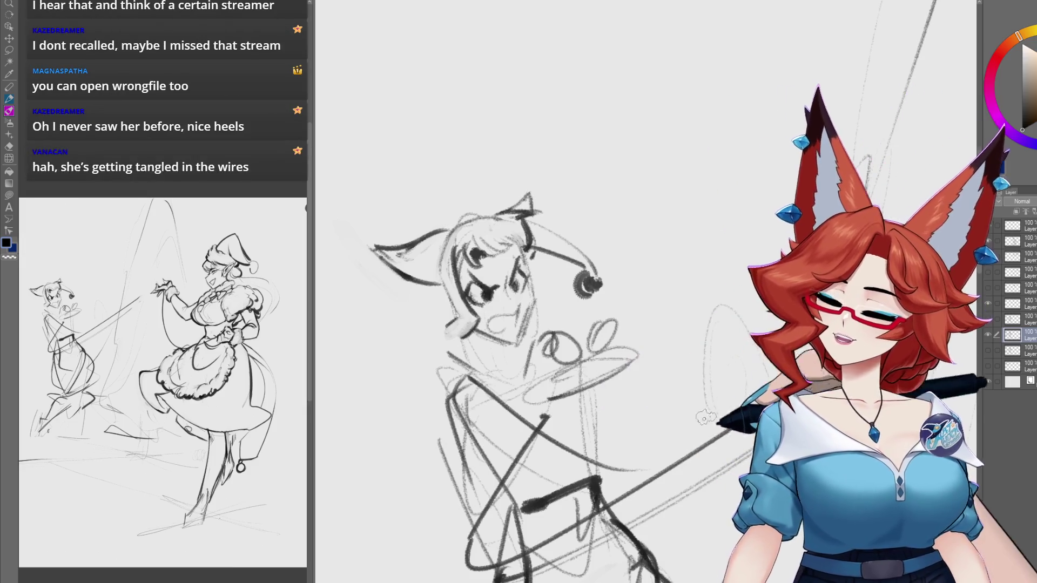
mouse_move(825, 497)
left_mouse_down()
mouse_move(717, 486)
mouse_move(486, 377)
left_mouse_up()
scroll(486, 377, "up", 3)
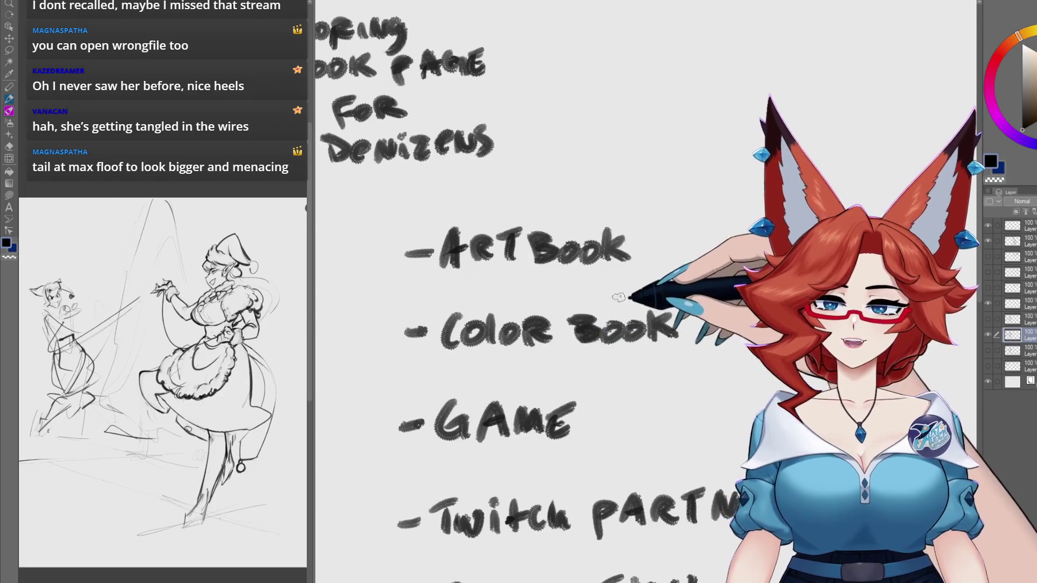
left_click_drag(442, 397, 647, 359)
scroll(646, 359, "down", 3)
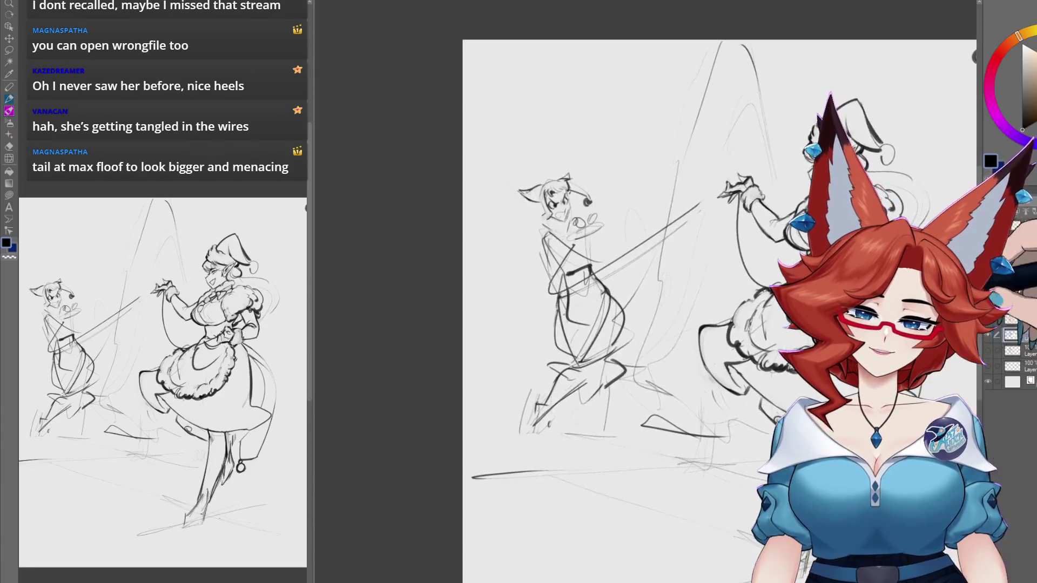
scroll(595, 335, "up", 5)
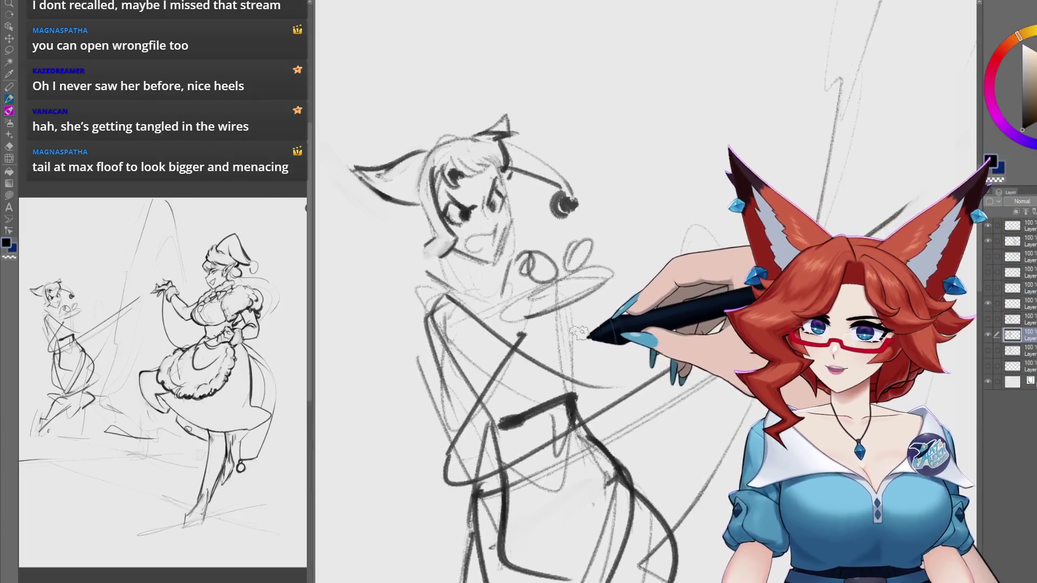
left_click_drag(599, 379, 586, 390)
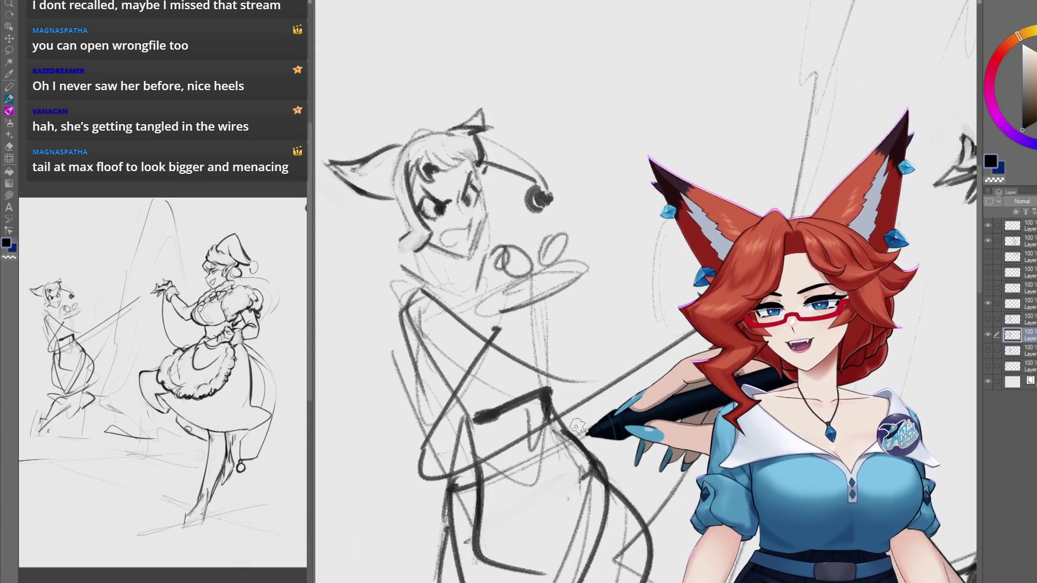
mouse_move(577, 426)
left_mouse_down()
mouse_move(579, 369)
mouse_move(500, 349)
left_mouse_up()
scroll(580, 369, "down", 2)
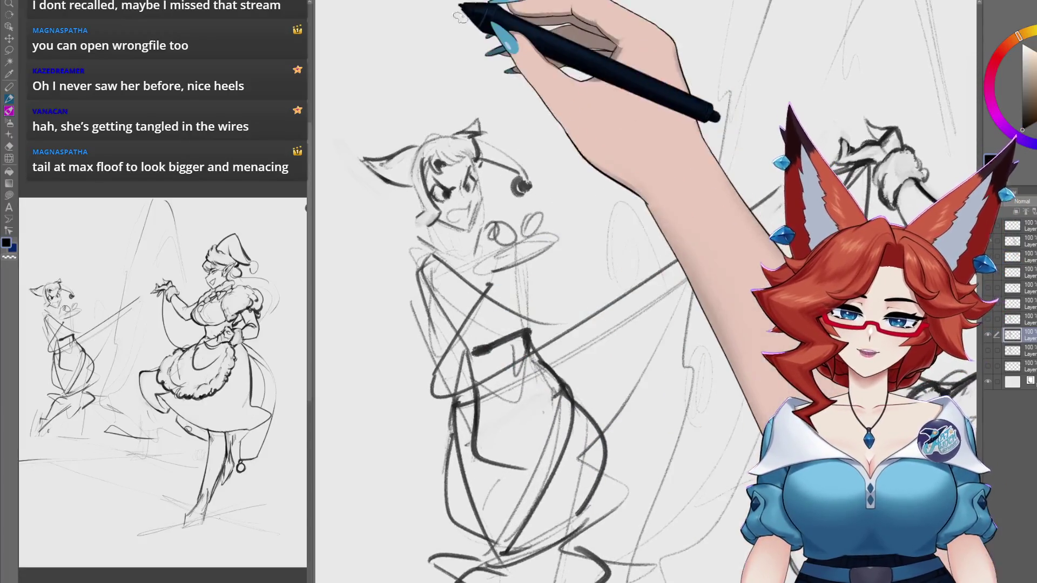
left_click(471, 10)
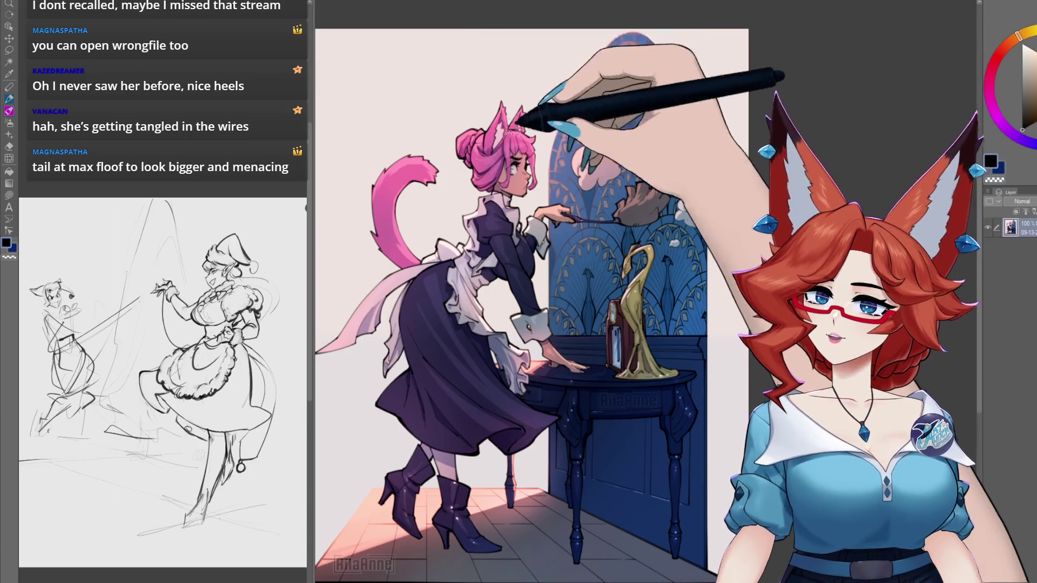
scroll(772, 358, "down", 2)
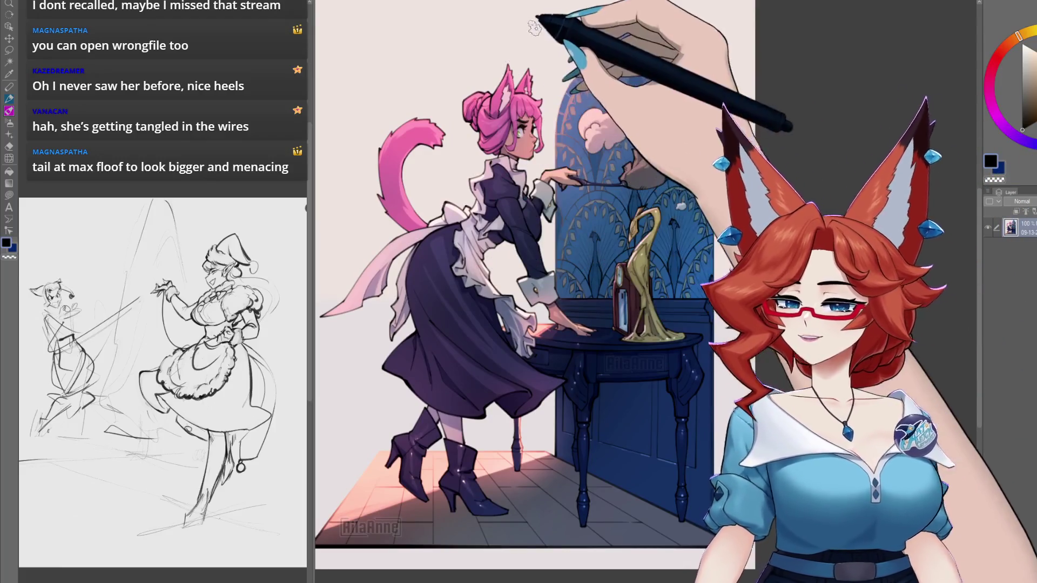
key("ctrl+Tab")
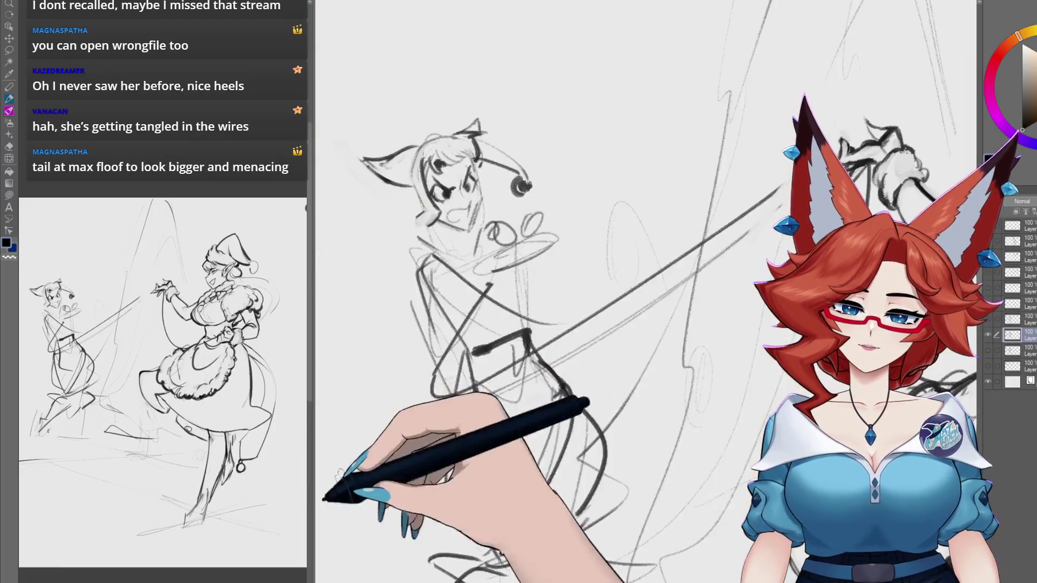
Step: Add and darken strokes on the companion's body
left_click_drag(591, 347, 593, 362)
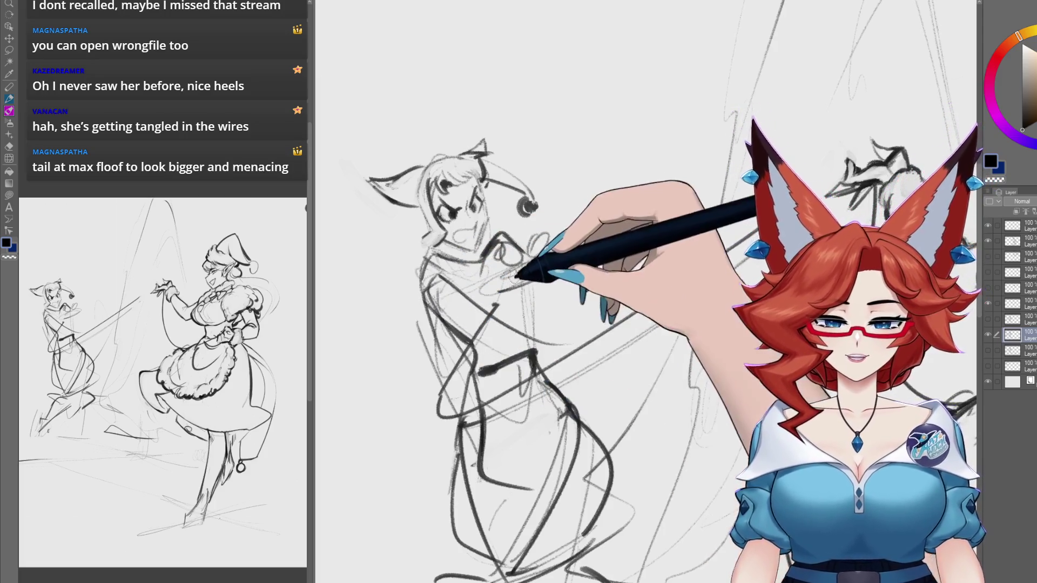
left_click_drag(521, 273, 529, 321)
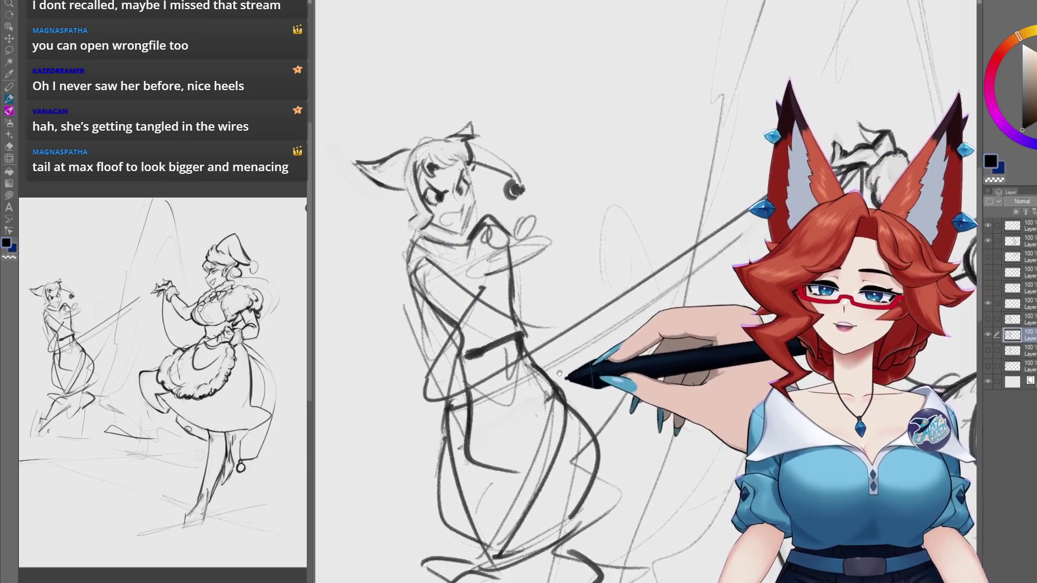
left_click_drag(560, 362, 546, 327)
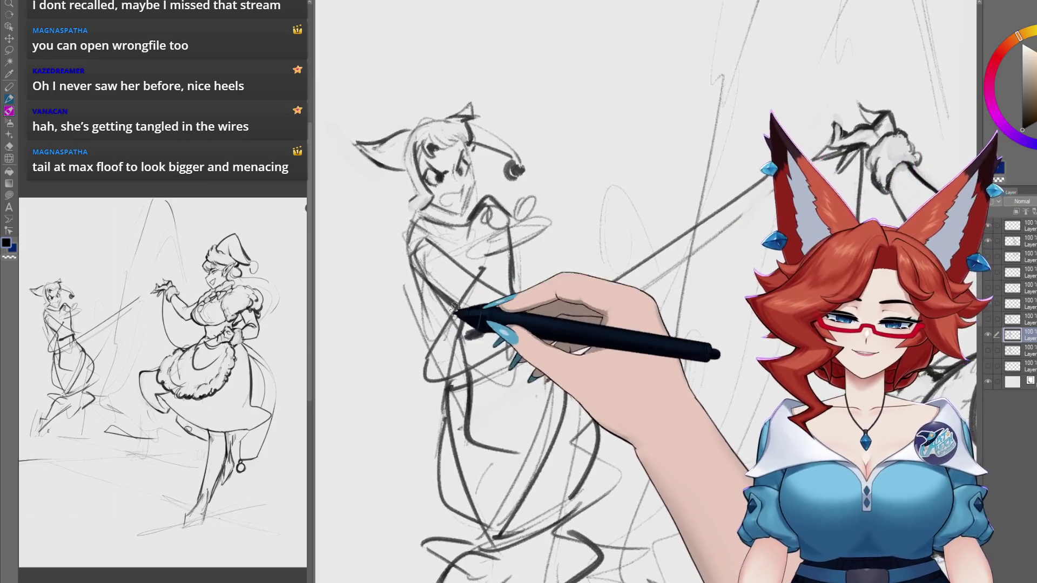
mouse_move(446, 336)
left_mouse_down()
mouse_move(448, 415)
mouse_move(557, 349)
mouse_move(546, 348)
left_mouse_up()
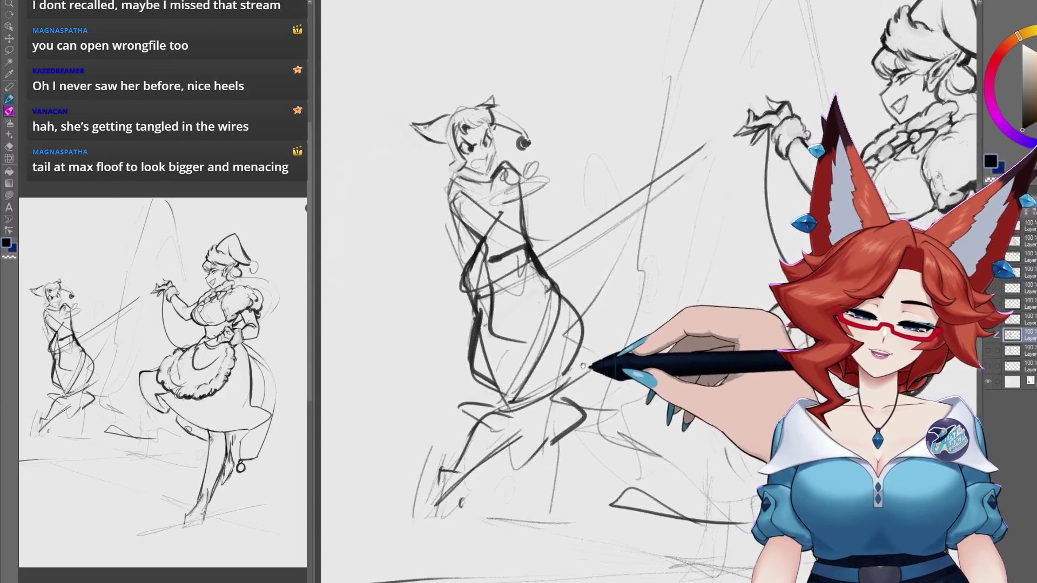
Step: Glance at the maid illustration, then return to the sketch and zoom onto the fox companion
left_click(440, 3)
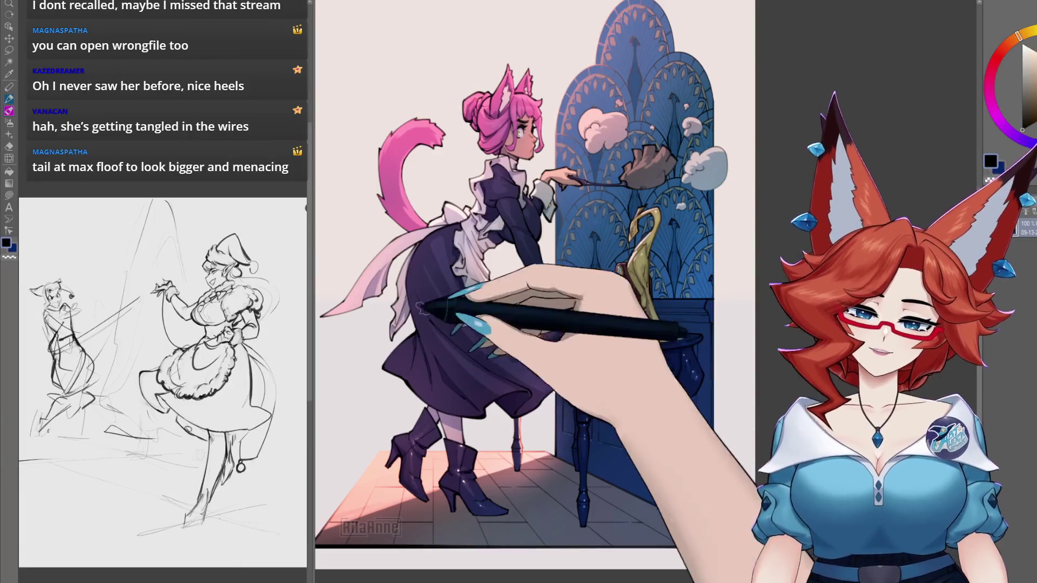
left_click(378, 3)
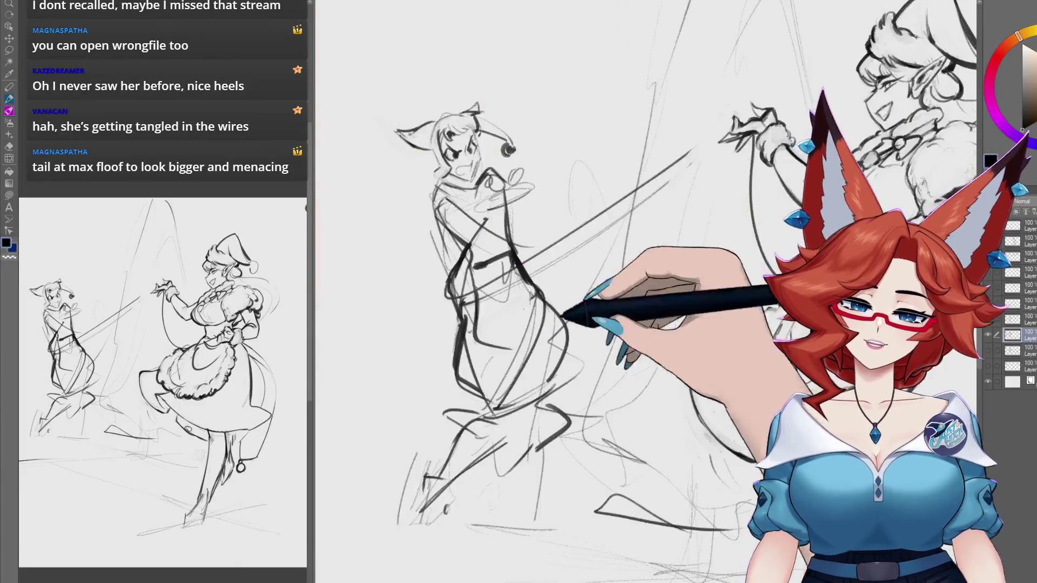
mouse_move(617, 445)
left_mouse_down()
mouse_move(671, 368)
mouse_move(702, 400)
left_mouse_up()
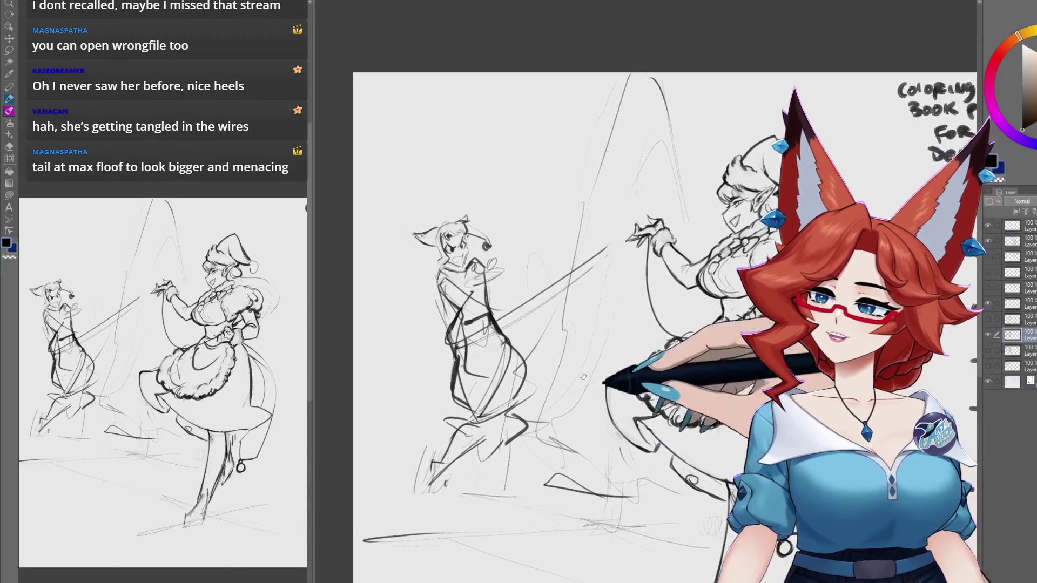
scroll(568, 348, "up", 5)
left_click_drag(569, 347, 551, 360)
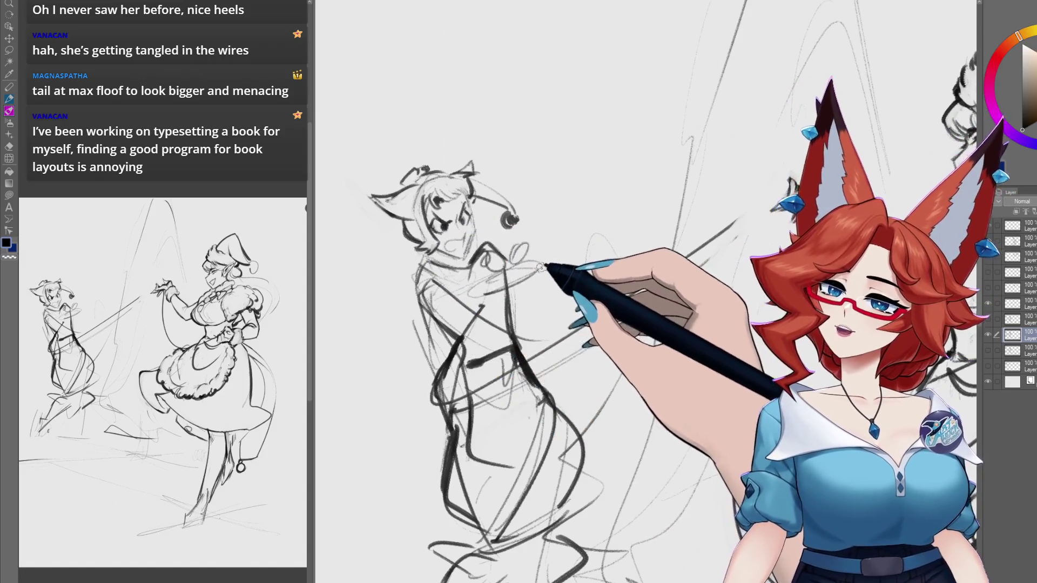
Step: Zoom onto the fox's head and redraw its face and raised arm in bold lines
scroll(540, 268, "up", 5)
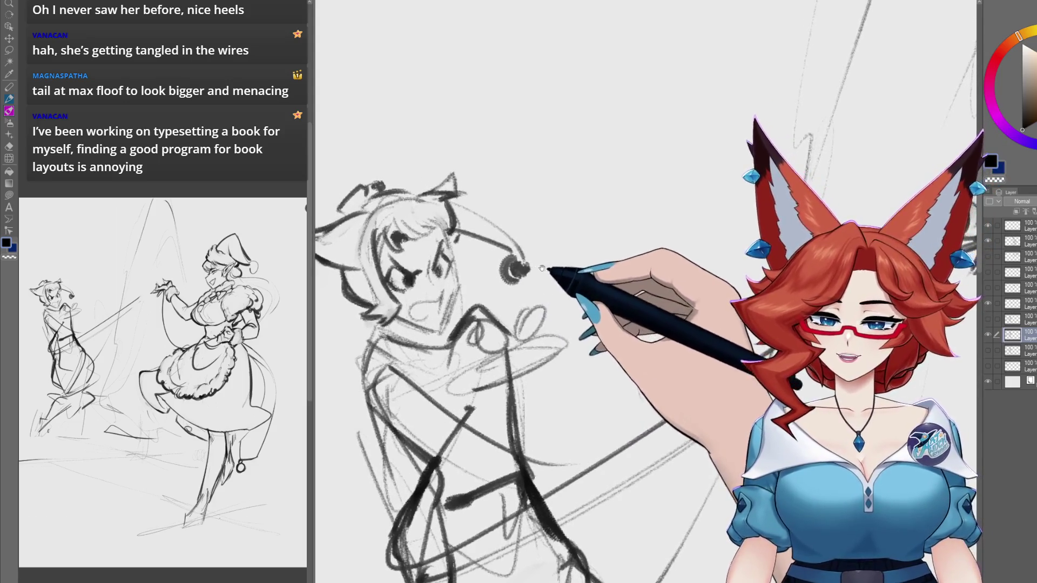
left_click_drag(542, 268, 553, 260)
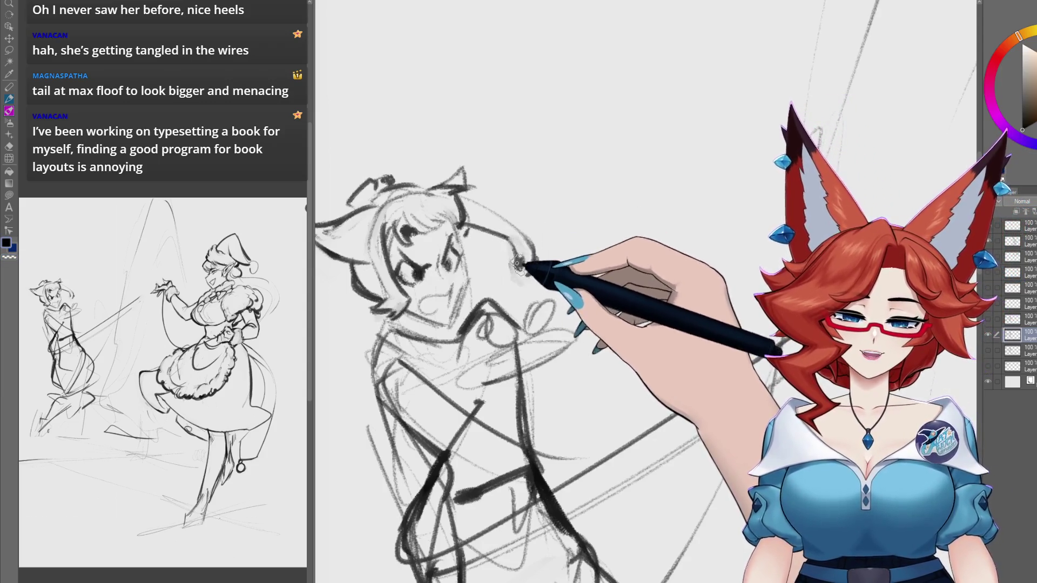
left_click_drag(519, 264, 541, 260)
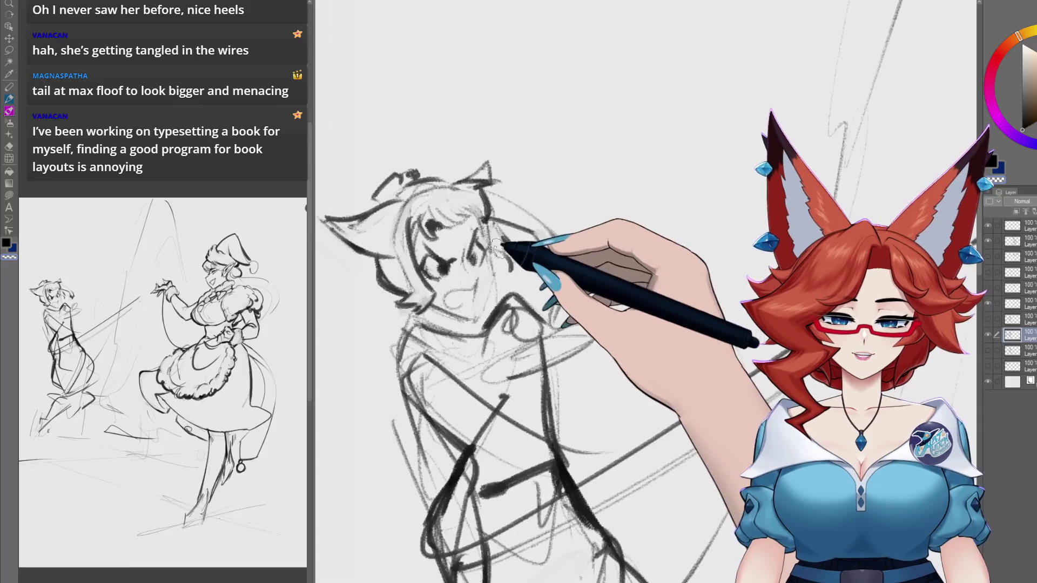
left_click_drag(486, 268, 494, 265)
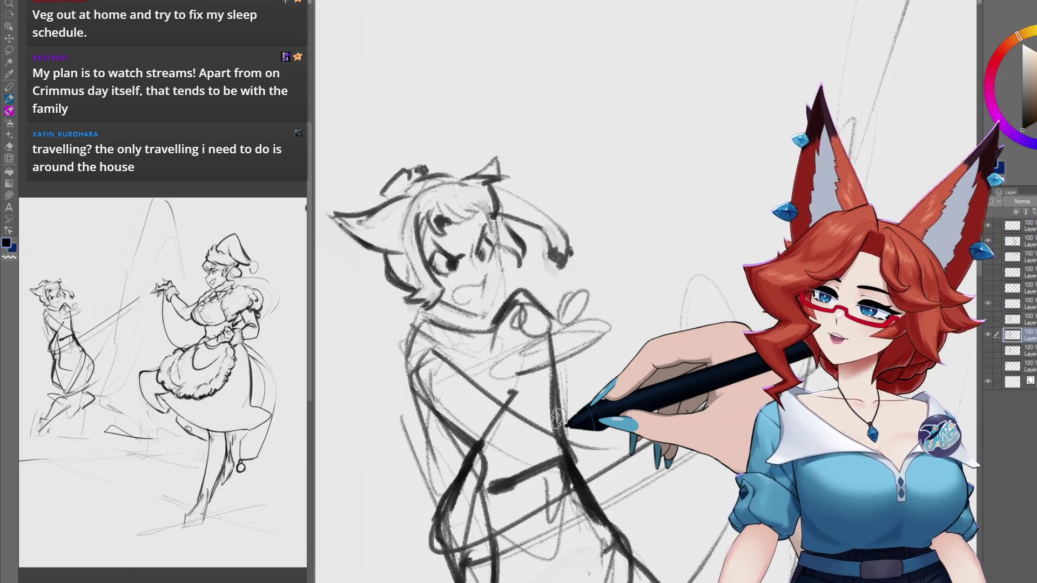
Step: Check the finished maid illustration for reference and return to the sketch
mouse_move(558, 418)
left_mouse_down()
mouse_move(572, 350)
mouse_move(631, 312)
left_mouse_up()
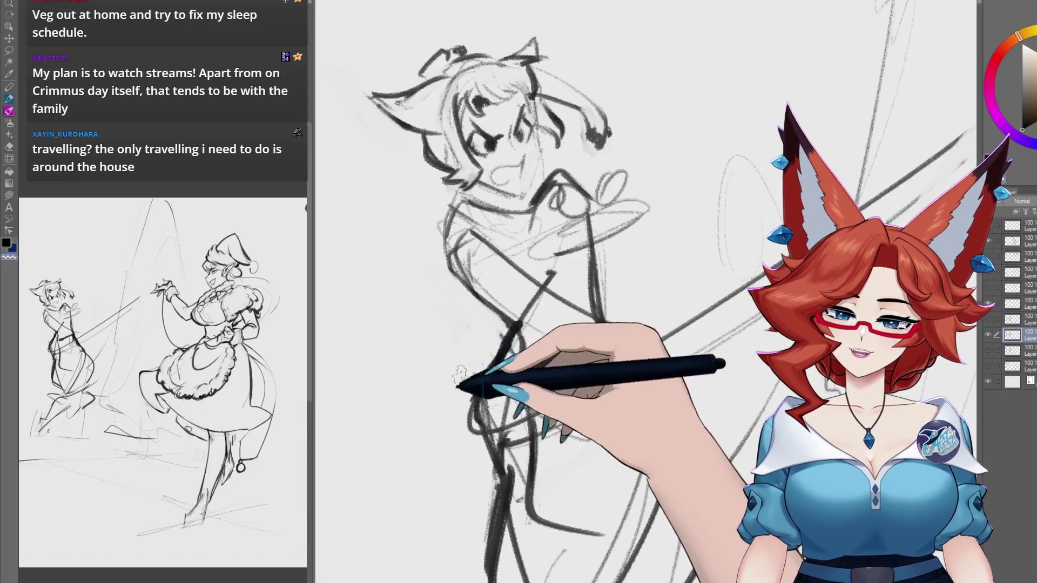
left_click_drag(463, 378, 510, 283)
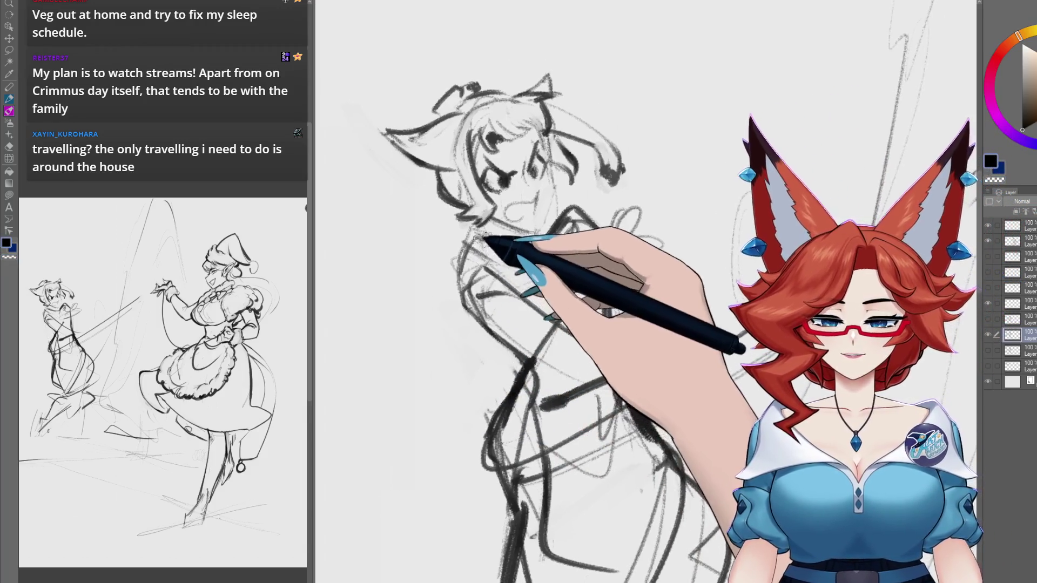
left_click(445, 2)
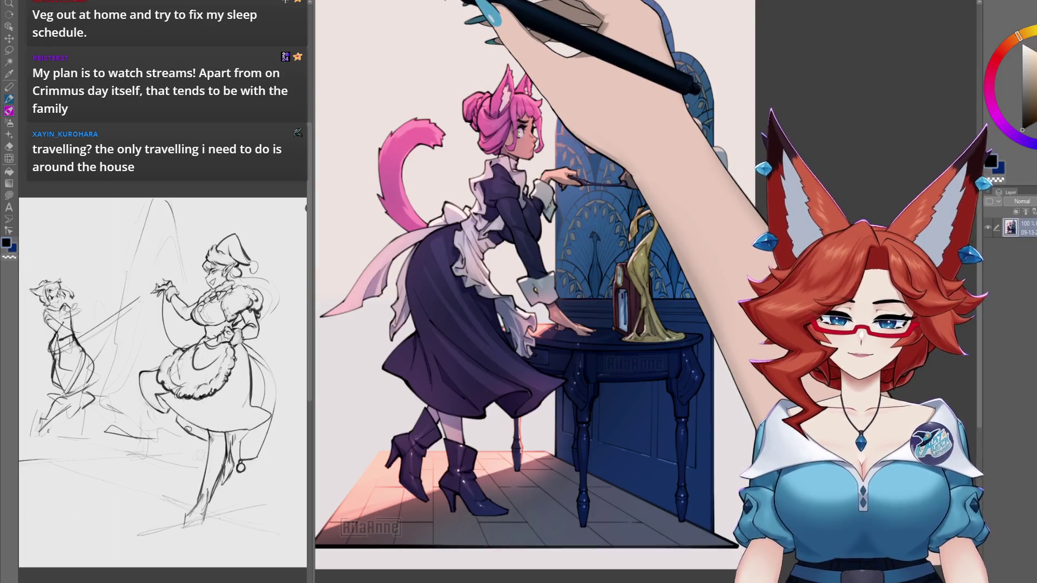
left_click(348, 5)
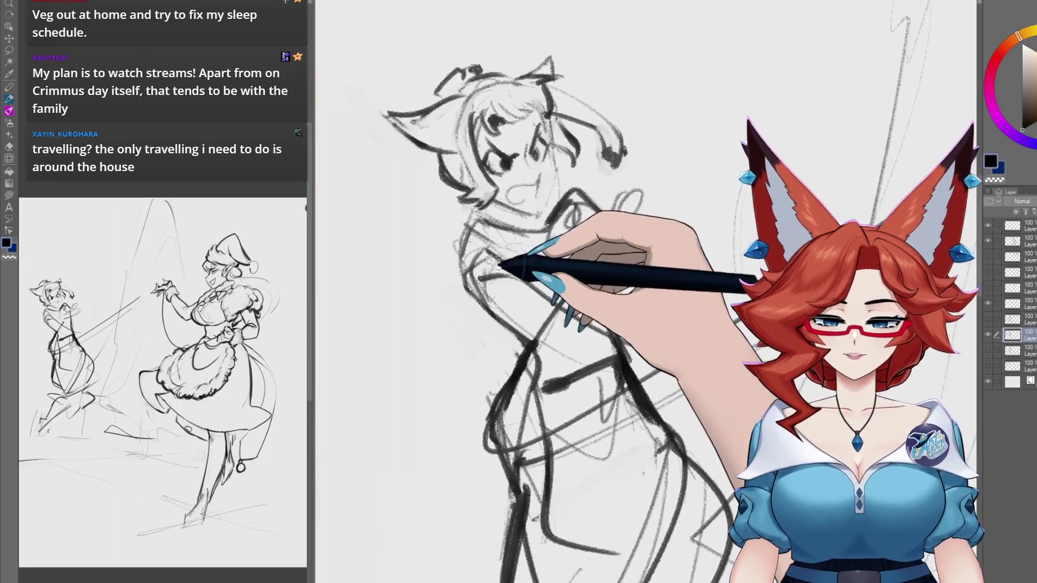
Step: Ink the fox's shoulder and collar with bold dark lines
mouse_move(487, 221)
left_mouse_down()
mouse_move(452, 245)
mouse_move(476, 307)
mouse_move(482, 230)
mouse_move(475, 262)
left_mouse_up()
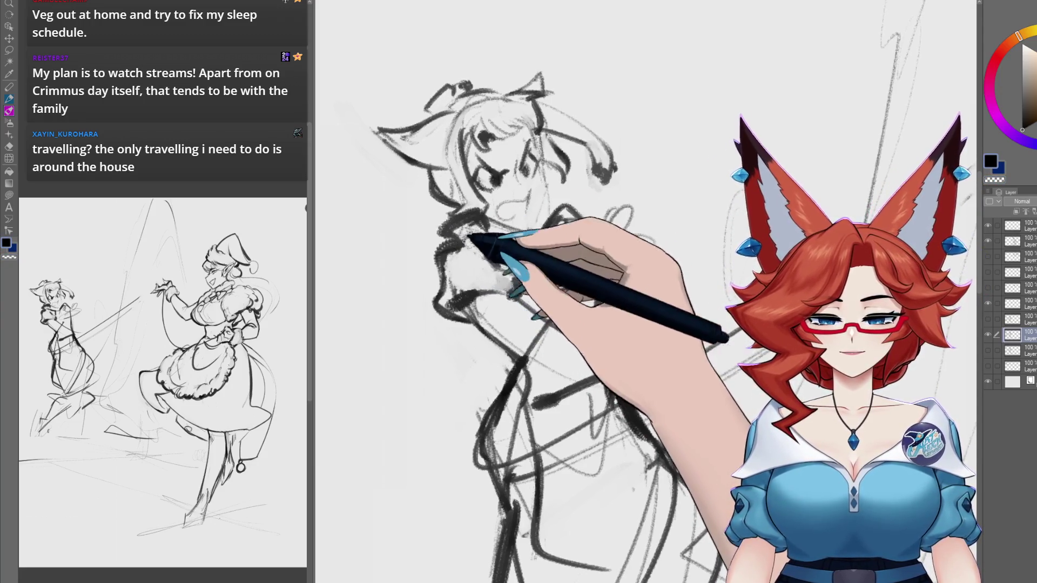
left_click_drag(587, 371, 556, 363)
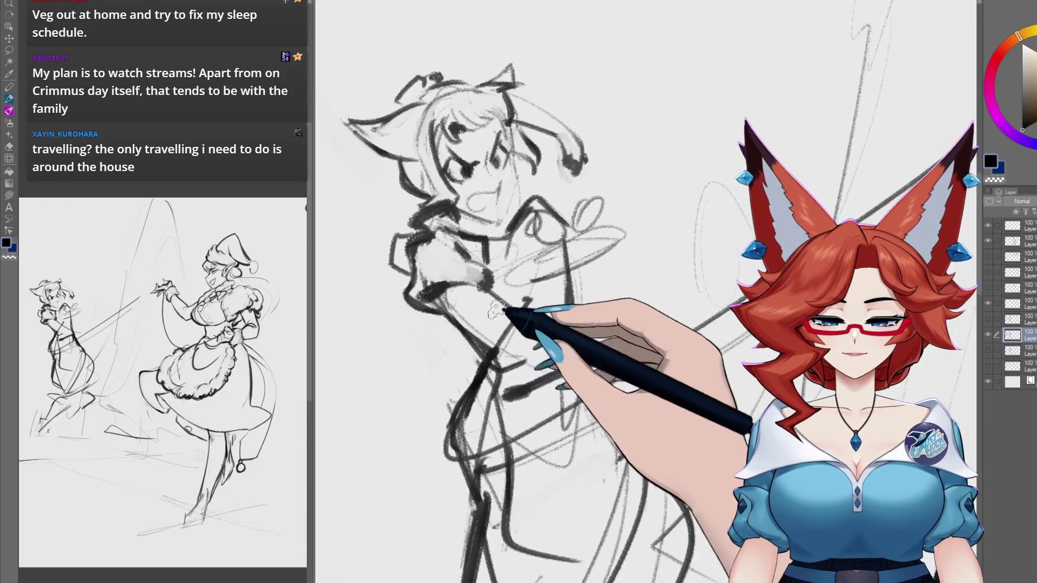
left_click_drag(593, 304, 604, 322)
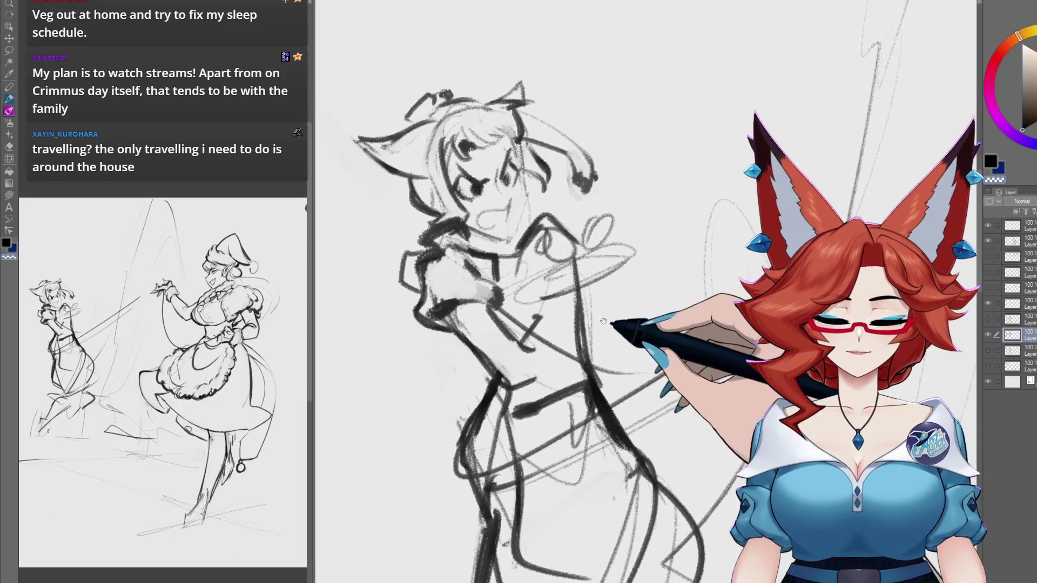
Step: Zoom in and ink the fox's chest, arms and face with the pen
scroll(599, 365, "up", 5)
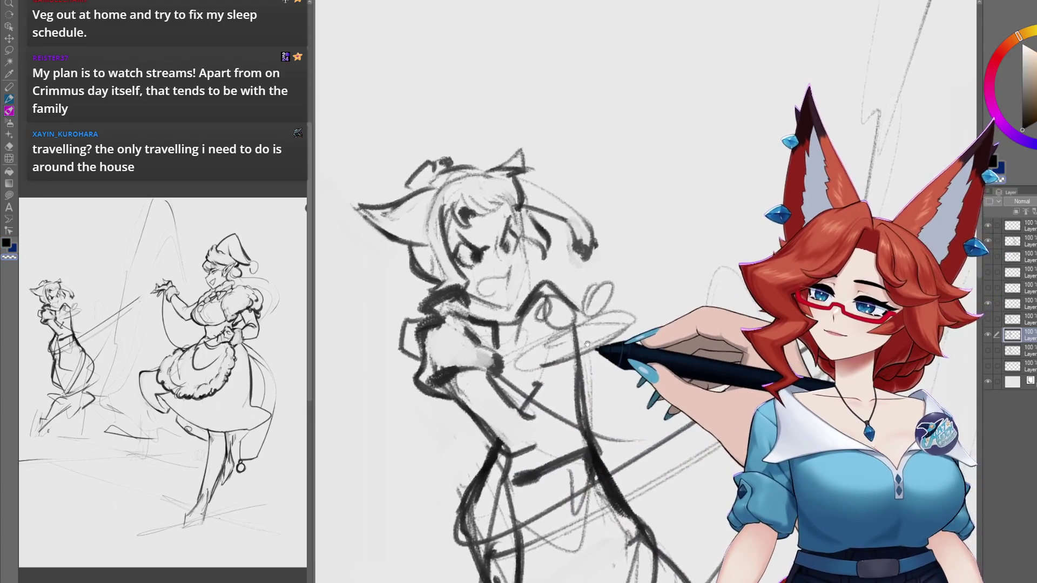
scroll(560, 300, "up", 1)
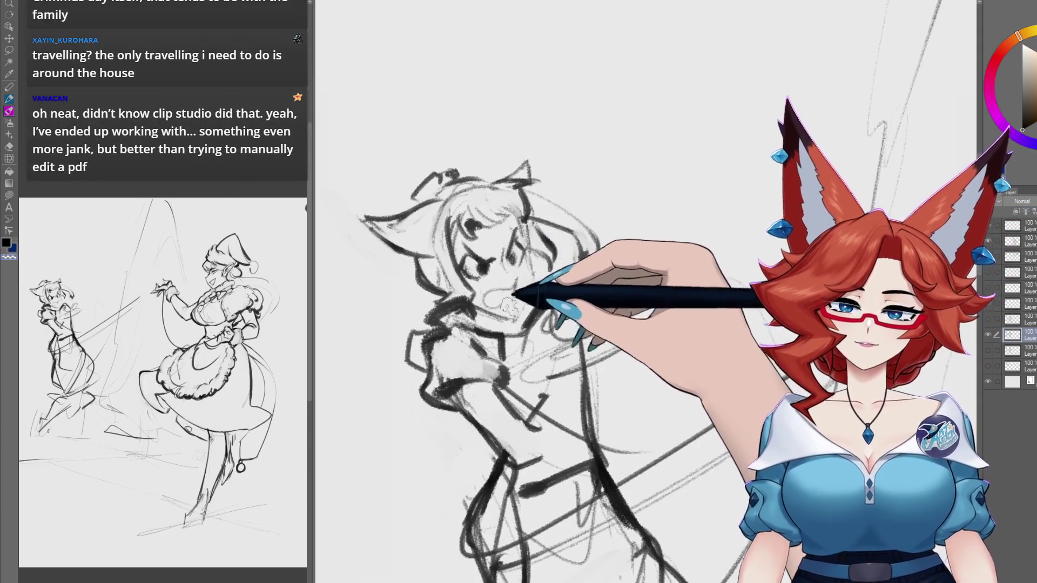
scroll(559, 289, "up", 2)
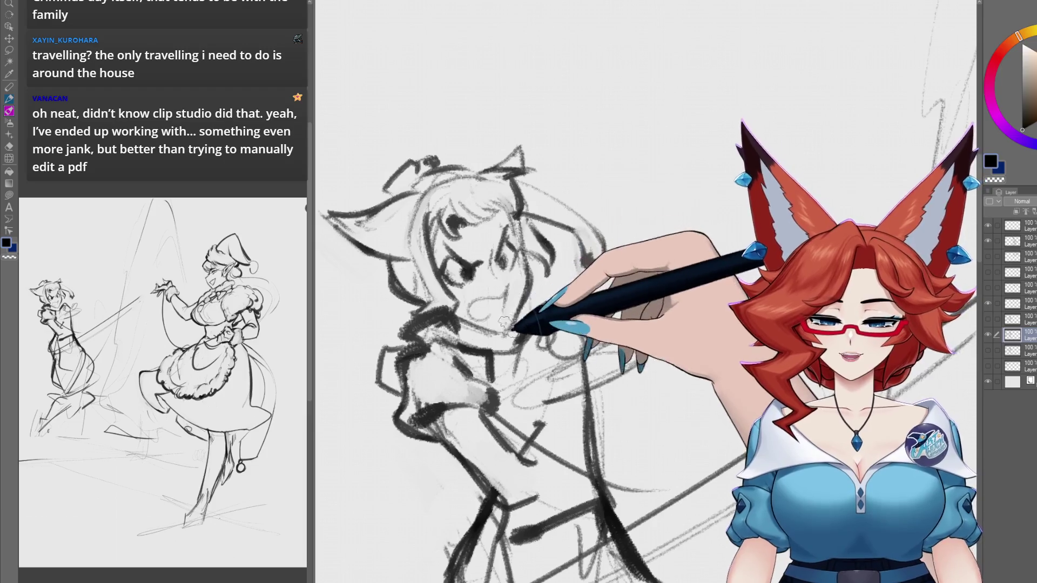
left_click_drag(478, 311, 459, 329)
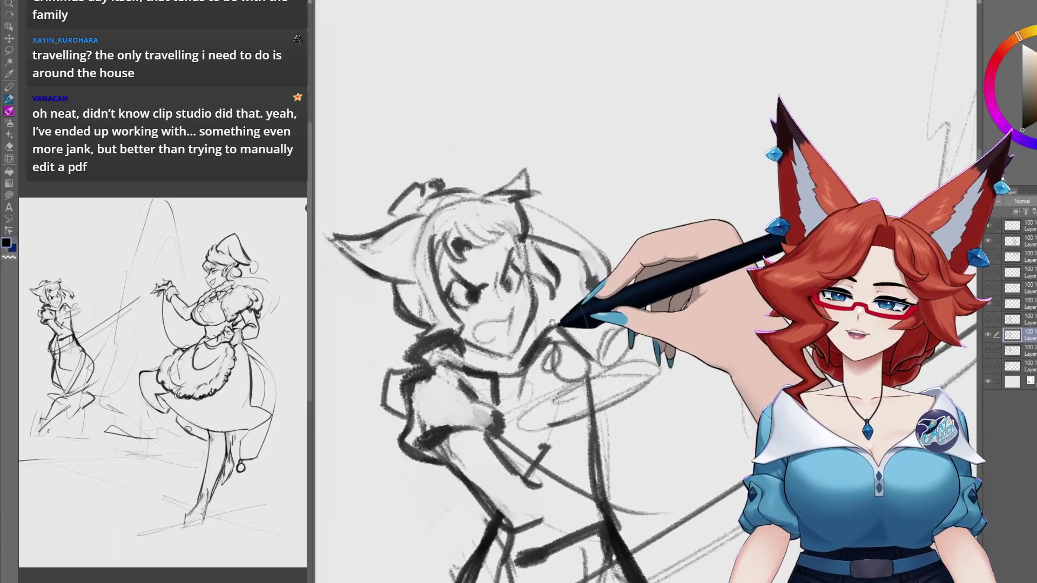
left_click_drag(528, 328, 543, 333)
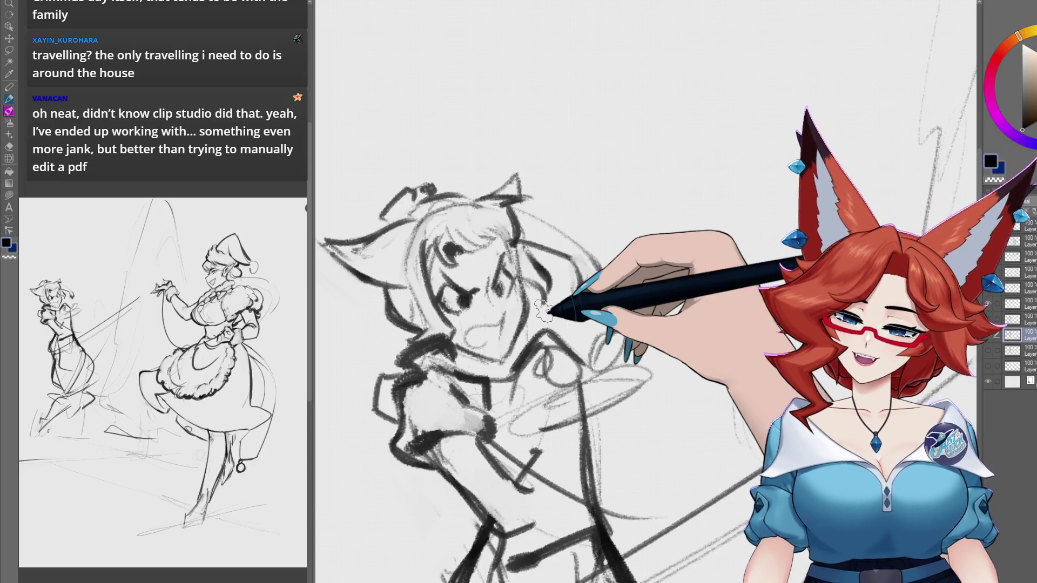
left_click_drag(570, 293, 572, 281)
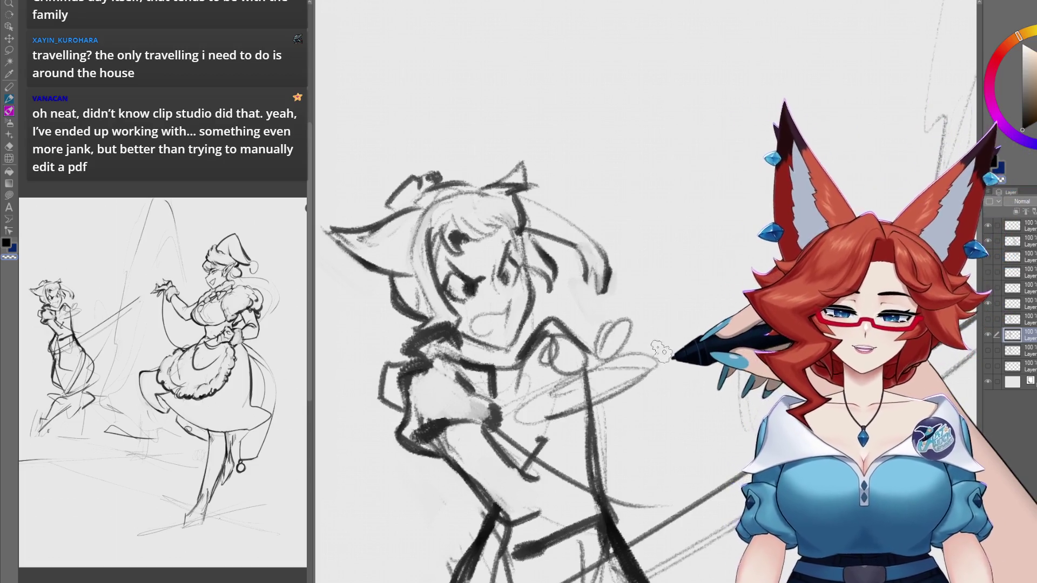
Step: Undo the last two face strokes with Ctrl+Z and zoom out
key("ctrl+z")
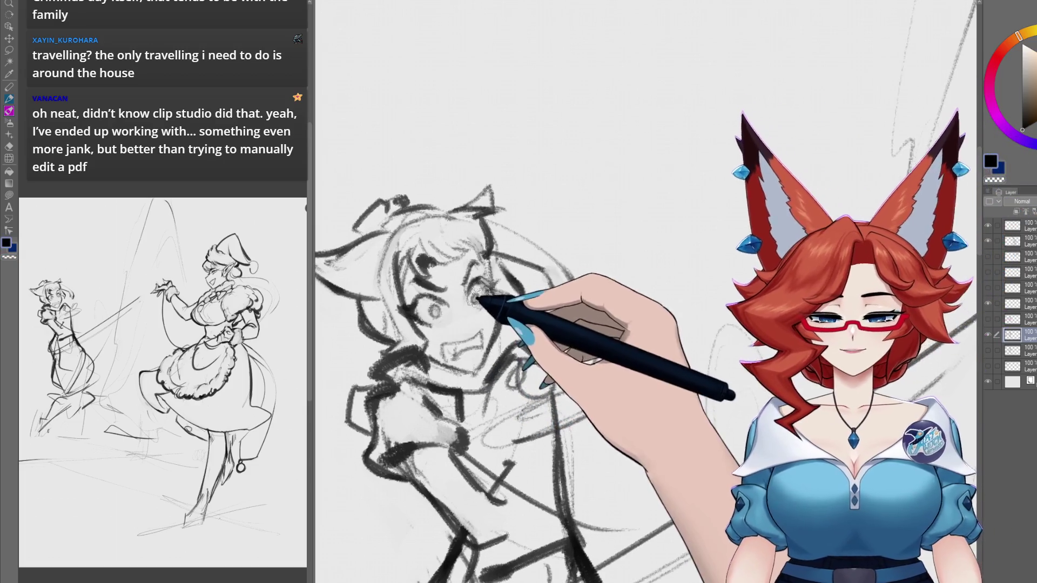
key("ctrl+z")
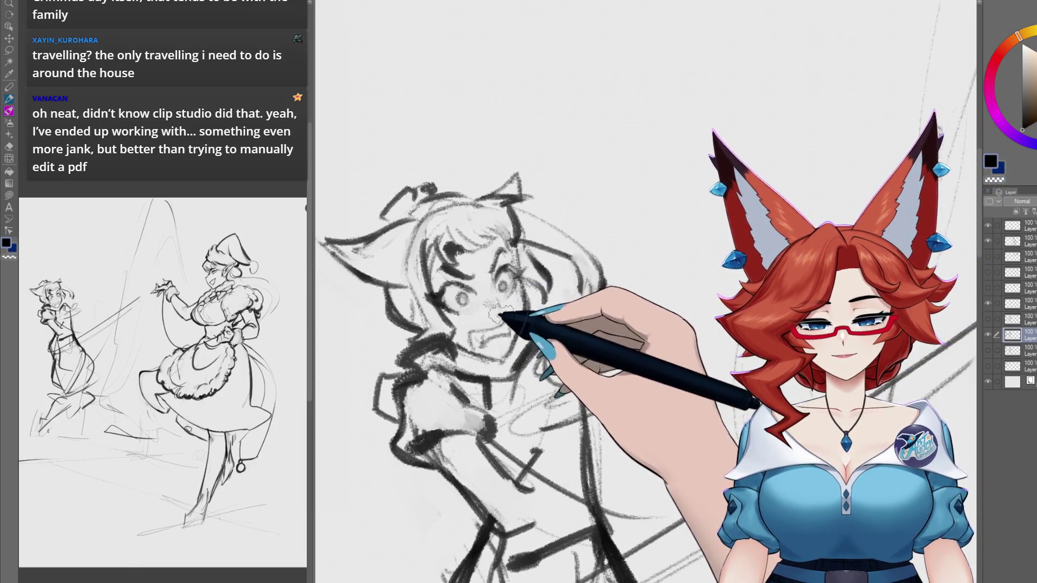
scroll(542, 285, "down", 3)
scroll(594, 351, "down", 3)
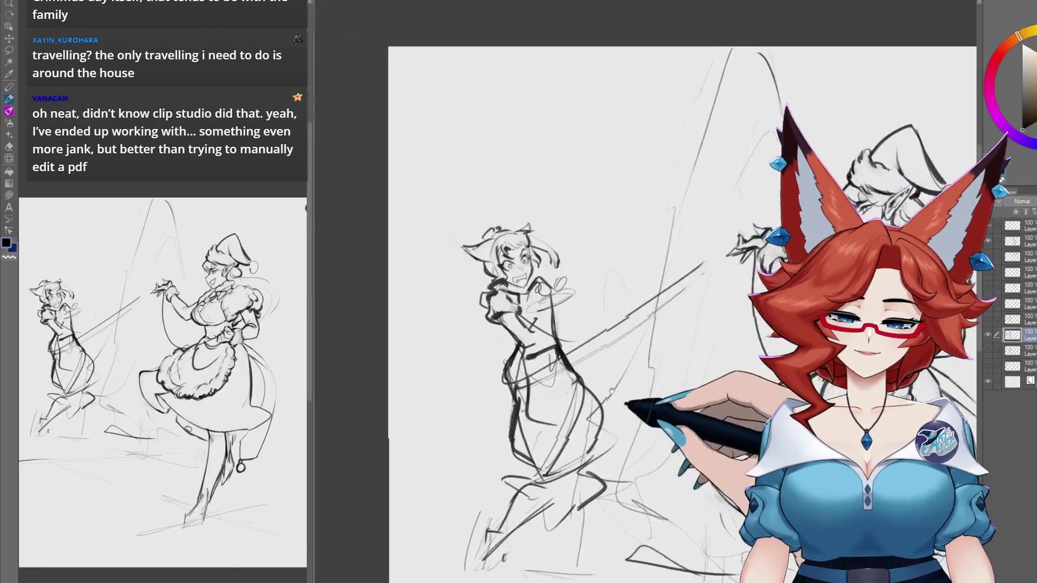
Step: Scribble two lines of rough title lettering and a small curl at the page's top-left
scroll(580, 380, "down", 3)
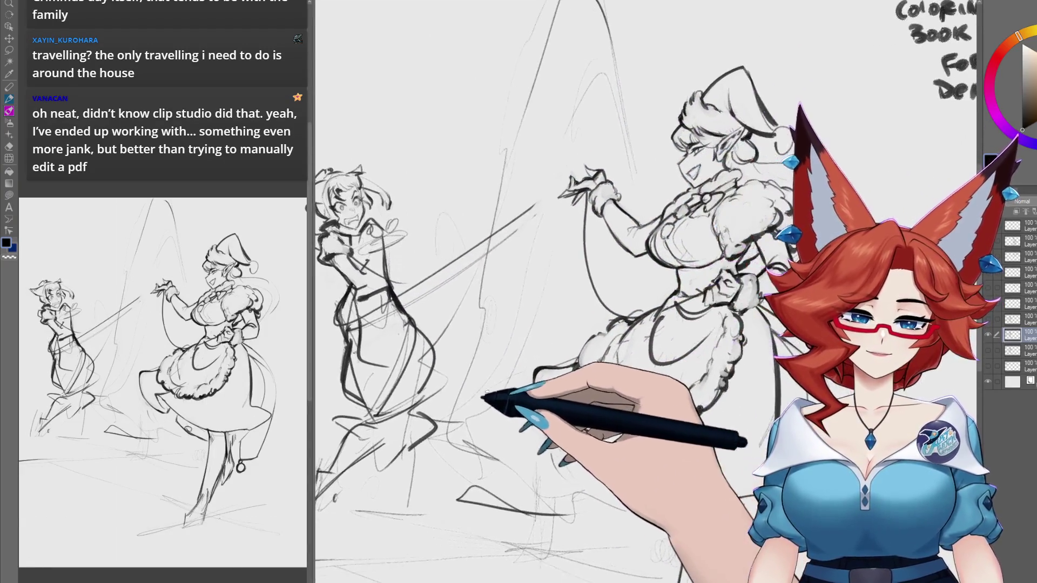
scroll(648, 372, "down", 2)
left_click_drag(700, 366, 717, 376)
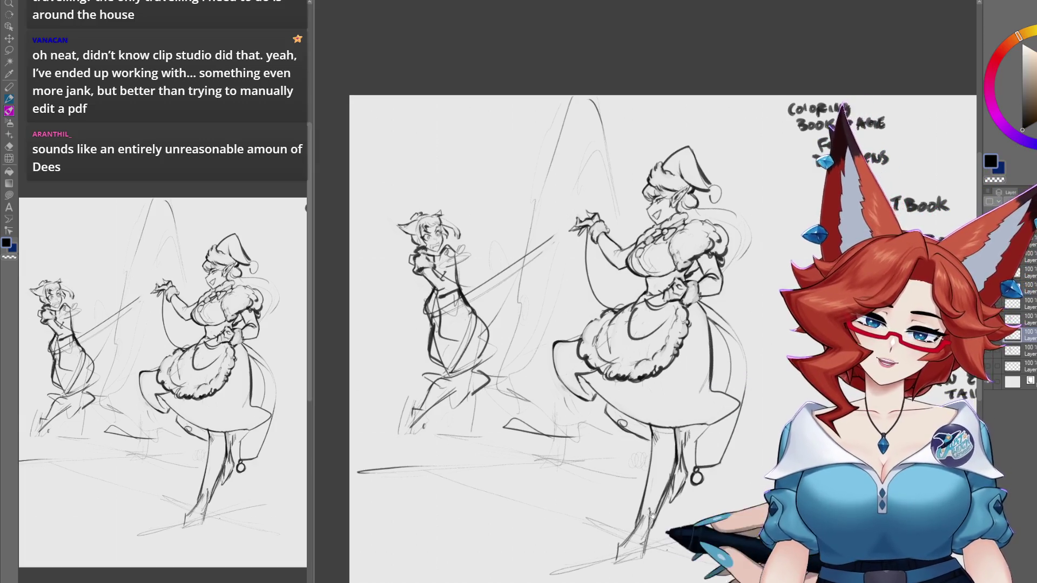
left_click_drag(540, 123, 378, 103)
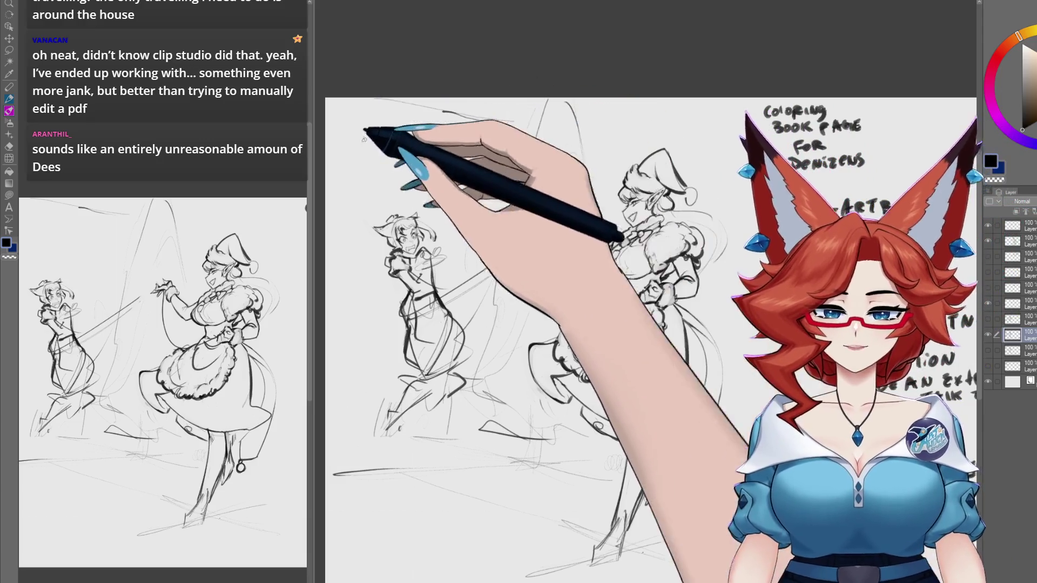
mouse_move(460, 110)
left_mouse_down()
mouse_move(493, 127)
mouse_move(469, 124)
mouse_move(523, 123)
left_mouse_up()
left_click(470, 135)
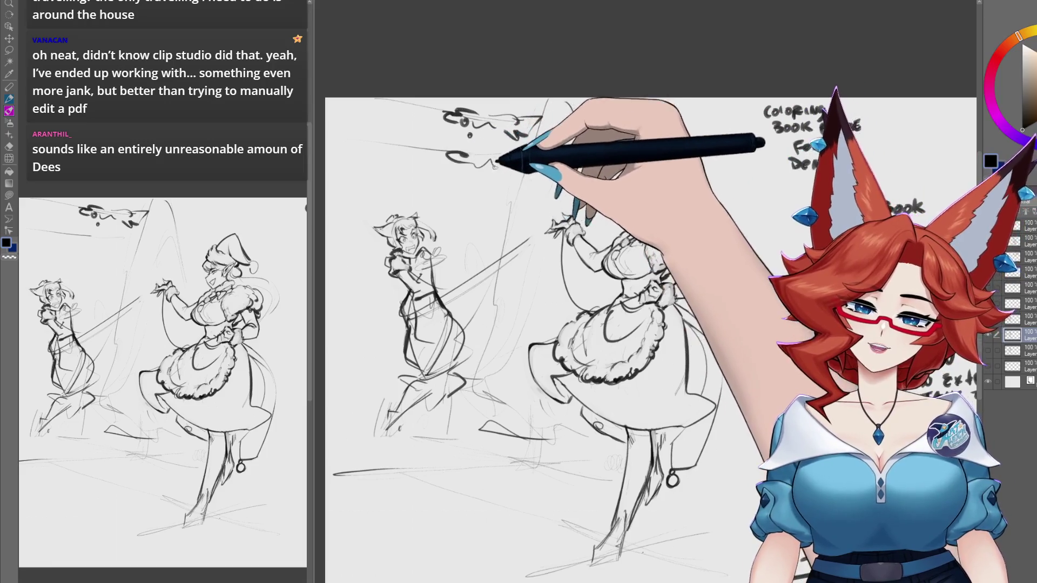
left_click_drag(463, 153, 511, 162)
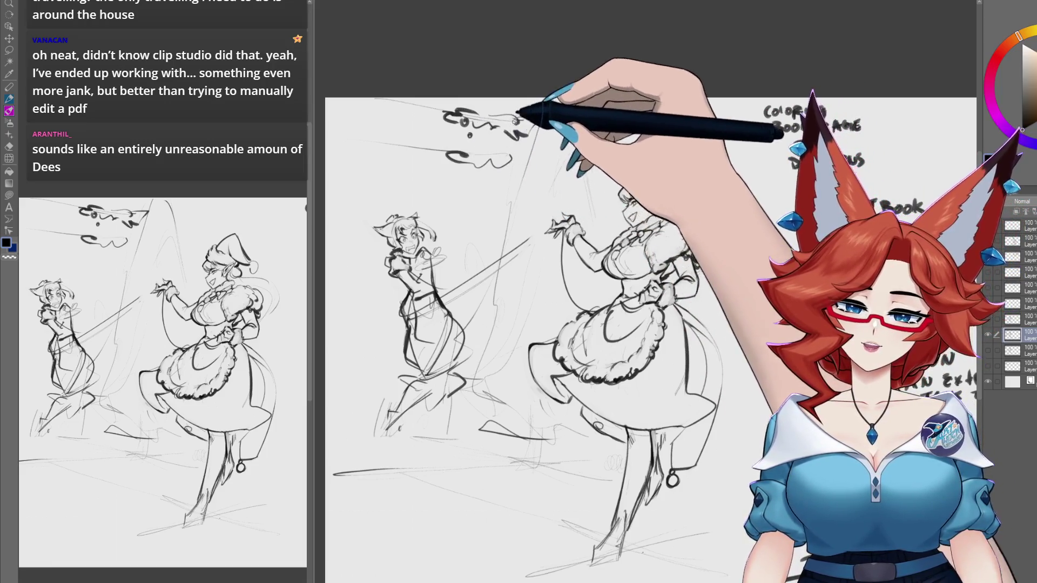
left_click_drag(503, 101, 502, 108)
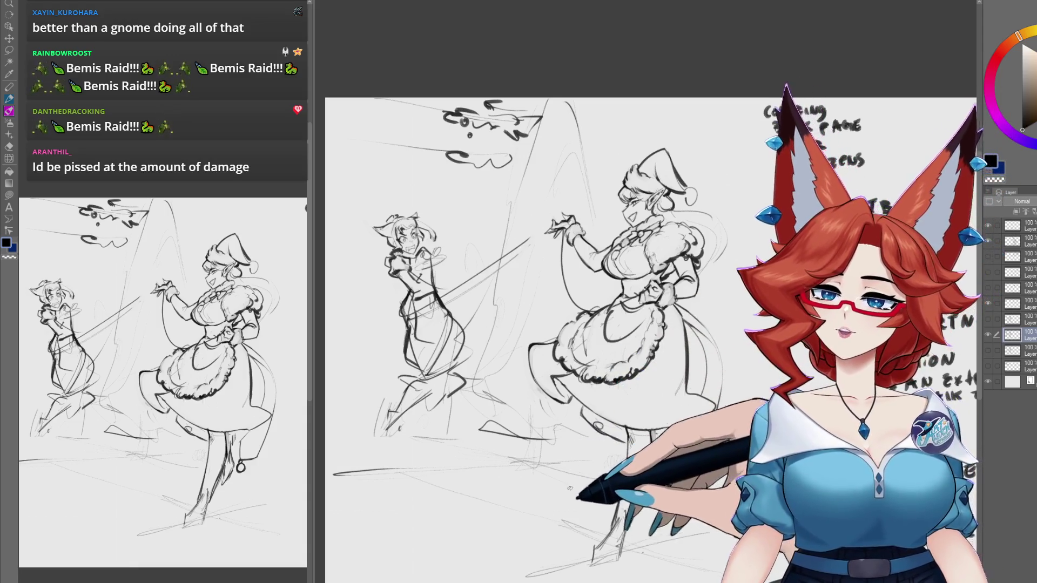
scroll(573, 480, "up", 3)
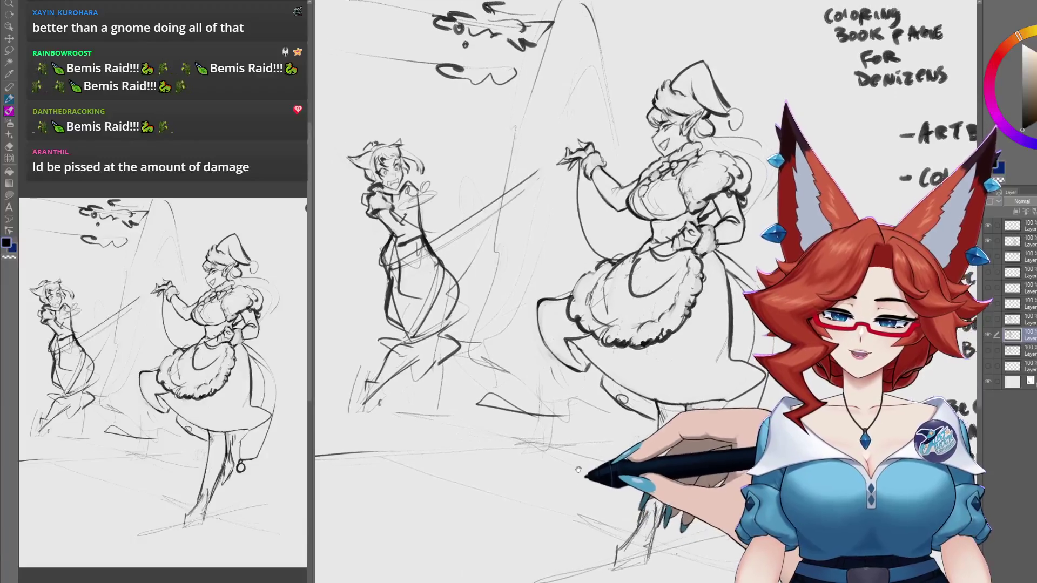
left_click_drag(578, 470, 567, 495)
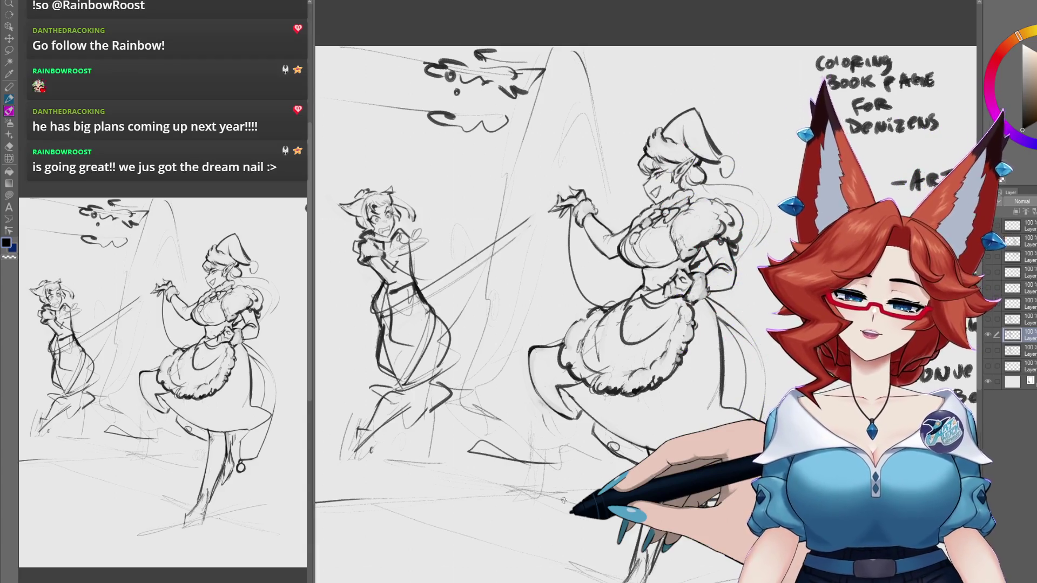
Step: Erase the arrow next to NOU in the handwritten goals list
mouse_move(960, 561)
left_mouse_down()
mouse_move(556, 428)
mouse_move(518, 426)
left_mouse_up()
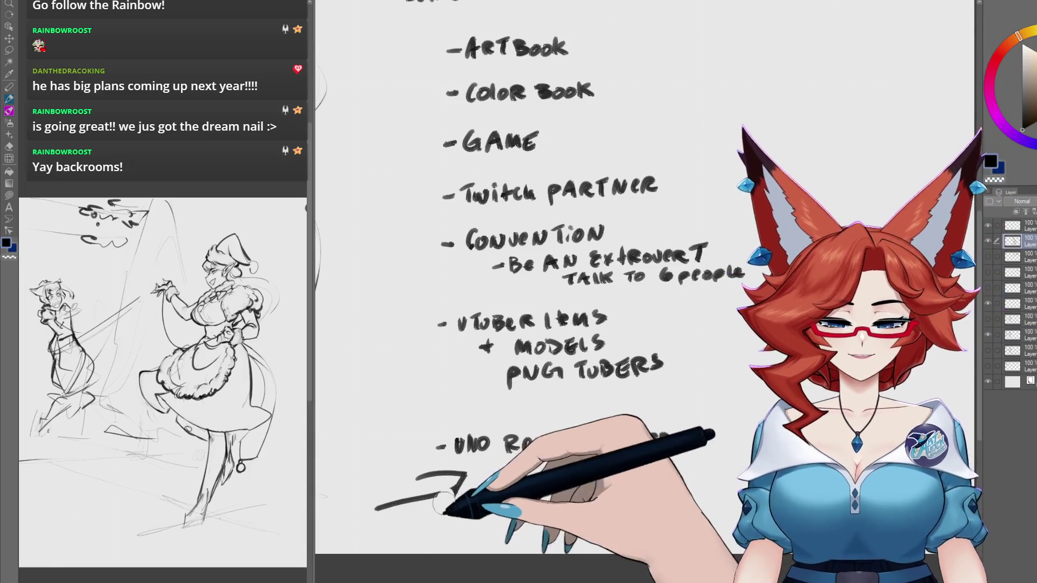
left_click_drag(378, 508, 465, 475)
left_click_drag(772, 407, 606, 358)
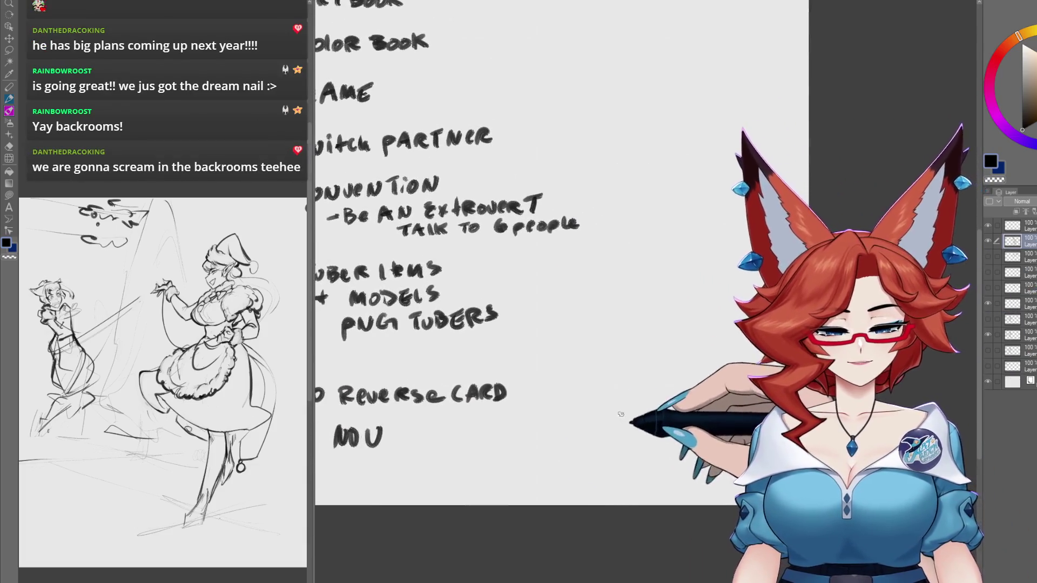
Step: Pencil-sketch a rough hand from stacked arcs beside the list
left_click_drag(621, 421, 630, 373)
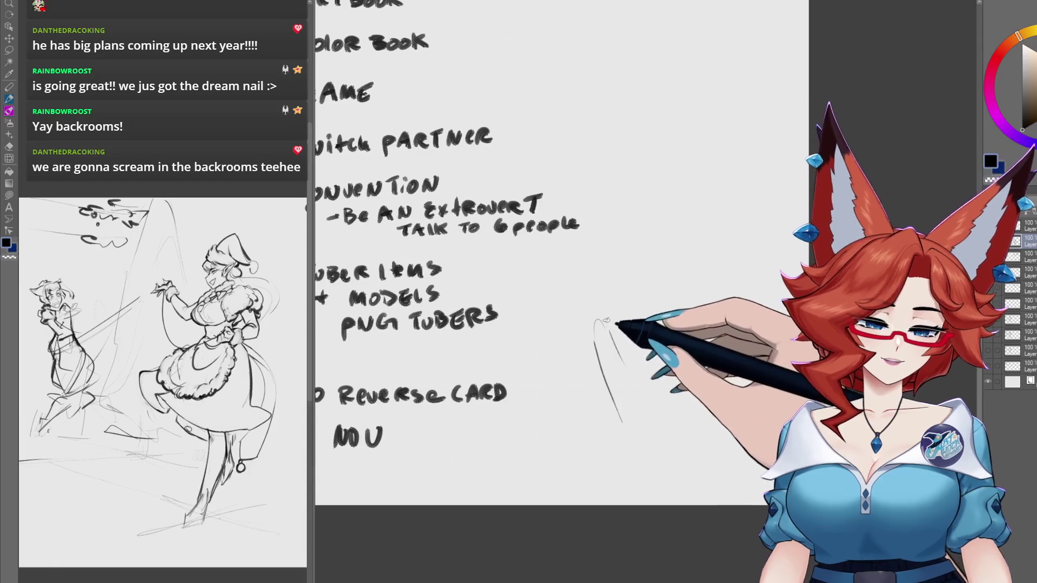
left_click_drag(595, 332, 627, 351)
left_click_drag(621, 308, 694, 359)
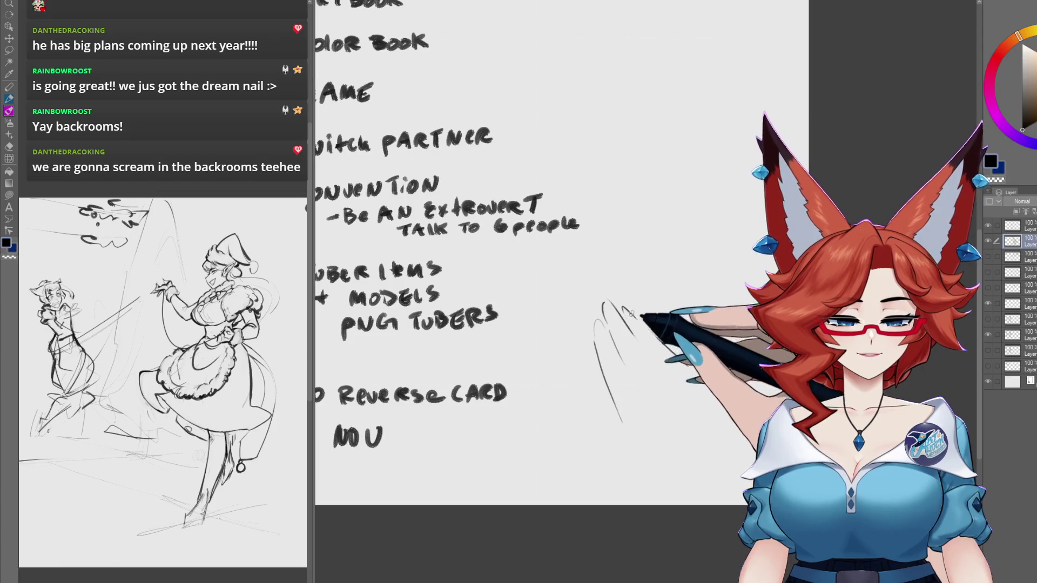
left_click_drag(616, 324, 603, 333)
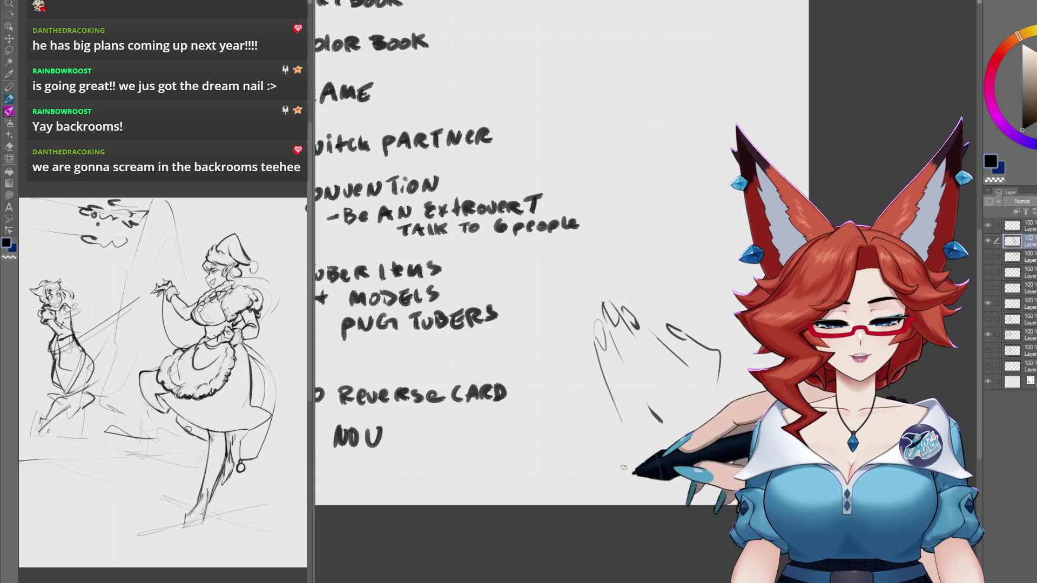
left_click_drag(600, 432, 617, 478)
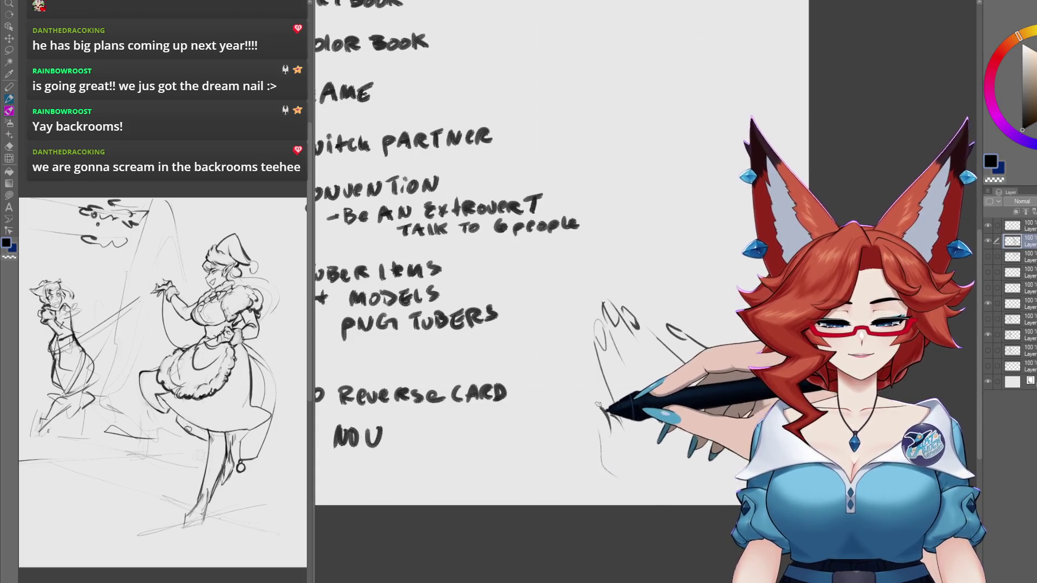
Step: Sketch a nail with a thickened head at the upper right of the list
scroll(622, 351, "up", 5)
mouse_move(568, 123)
left_mouse_down()
mouse_move(599, 103)
mouse_move(592, 120)
mouse_move(662, 240)
mouse_move(660, 222)
left_mouse_up()
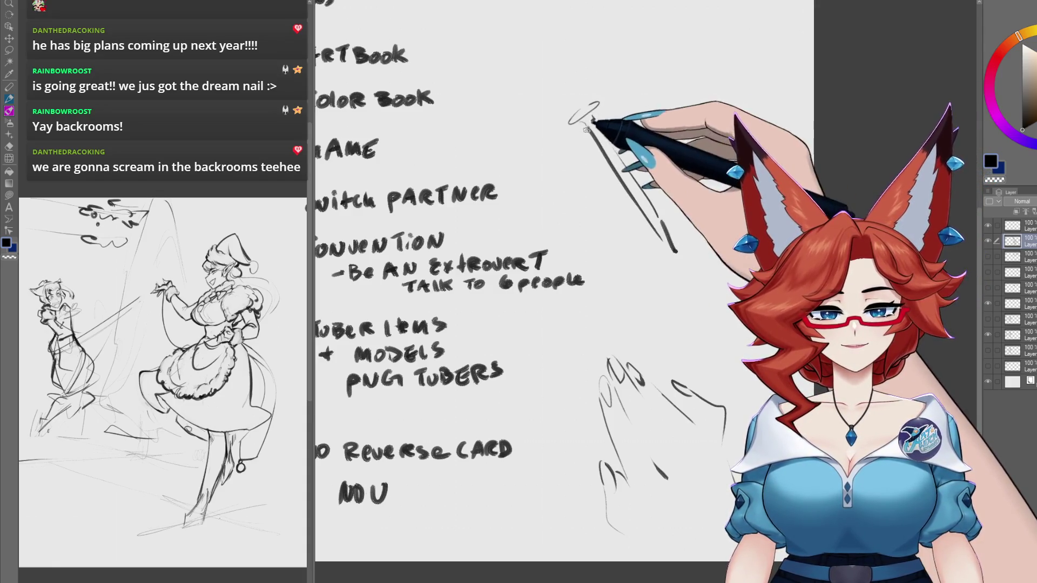
left_click_drag(566, 124, 599, 101)
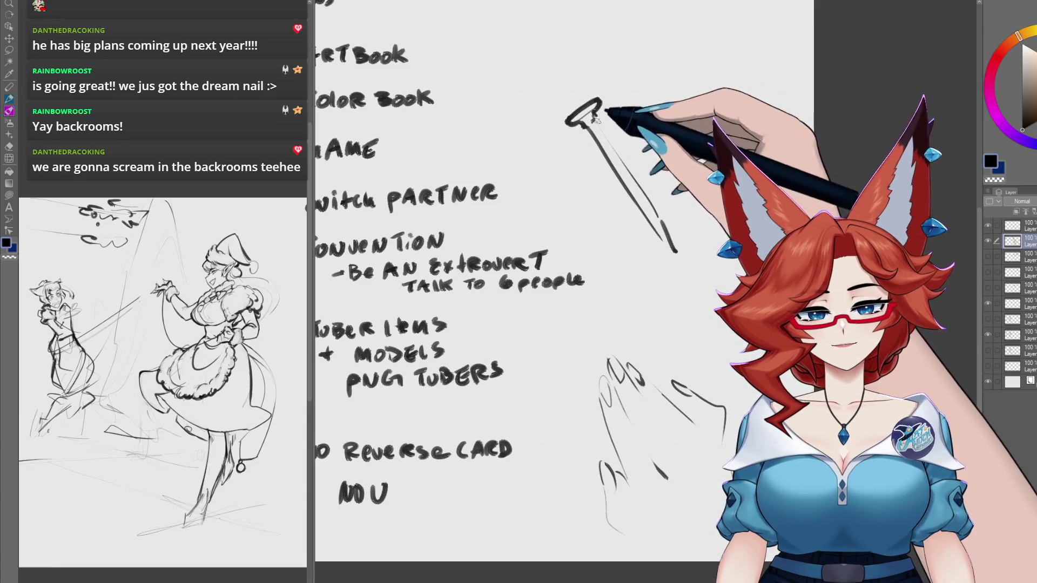
left_click_drag(725, 387, 719, 373)
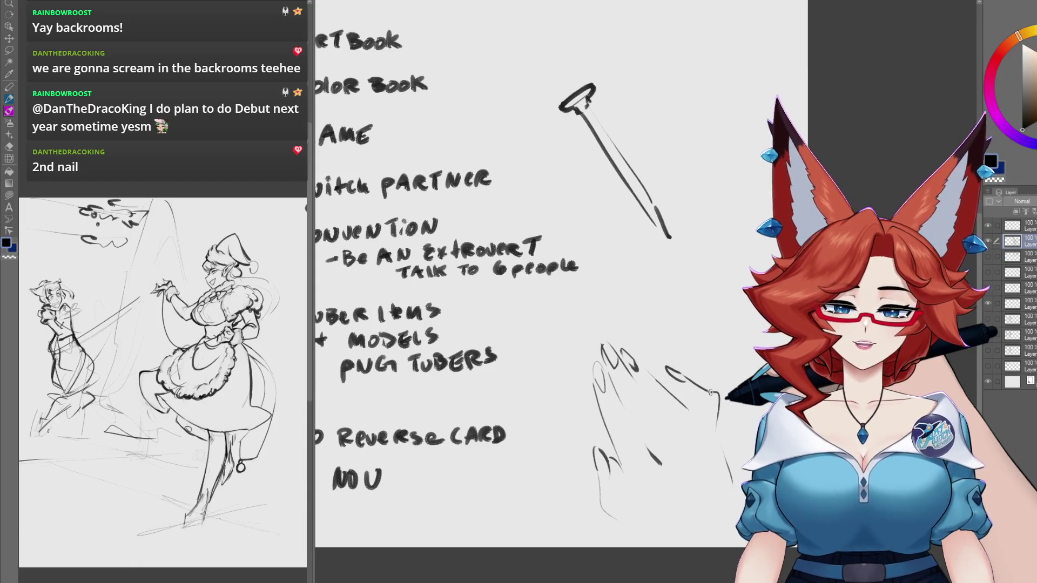
mouse_move(550, 464)
left_mouse_down()
mouse_move(677, 456)
mouse_move(667, 479)
mouse_move(676, 495)
left_mouse_up()
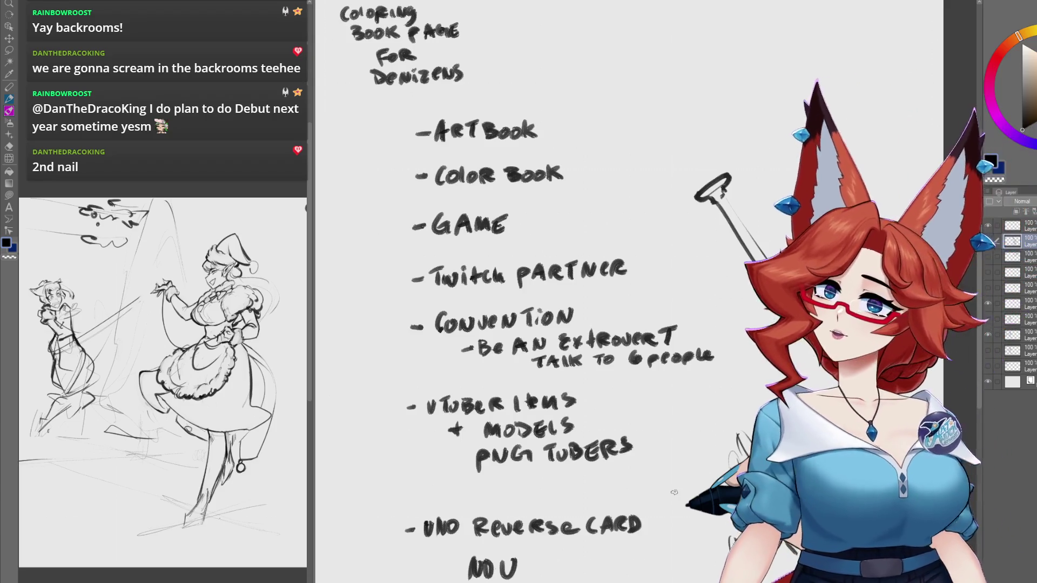
Step: Zoom in on the nail, fit the whole page with Ctrl+0, then zoom onto the characters
mouse_move(674, 493)
left_mouse_down()
mouse_move(629, 389)
mouse_move(672, 397)
left_mouse_up()
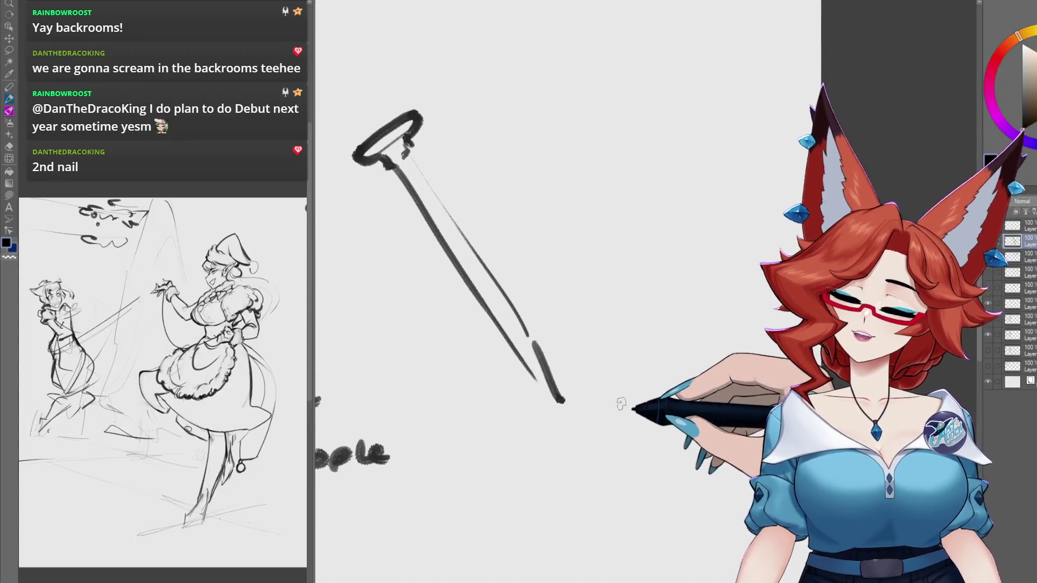
key("ctrl+0")
mouse_move(672, 397)
left_mouse_down()
mouse_move(613, 482)
mouse_move(578, 486)
left_mouse_up()
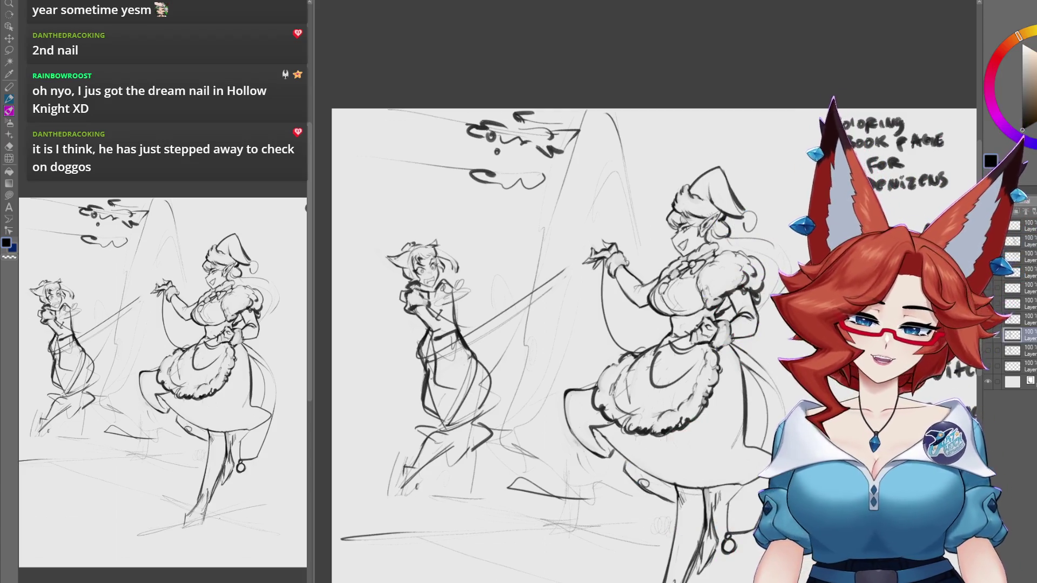
Step: Zoom in and sketch loops shaping the cat-eared girl's raised shoulder and hand
scroll(509, 415, "up", 5)
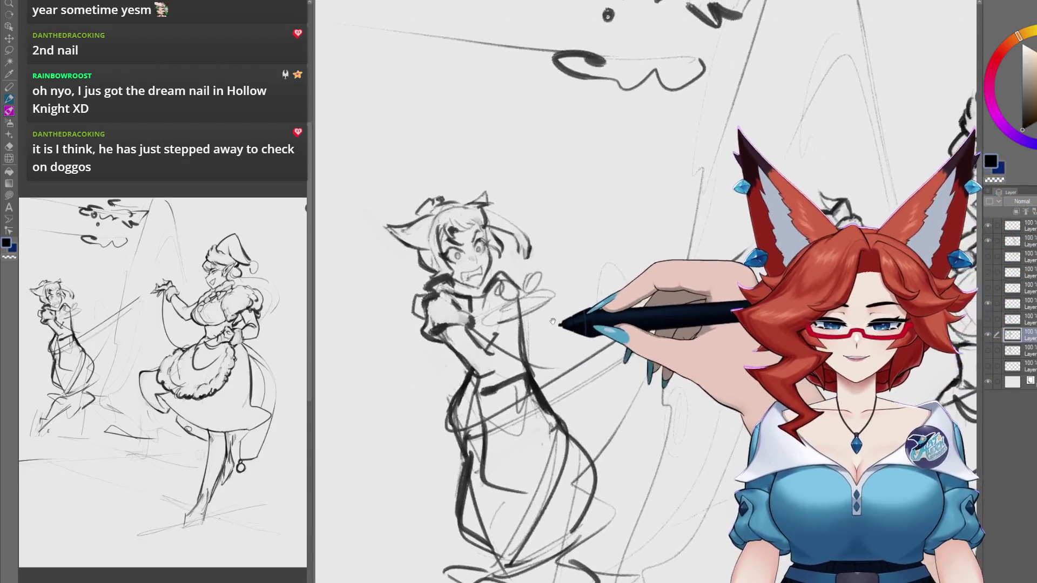
left_click_drag(551, 312, 541, 316)
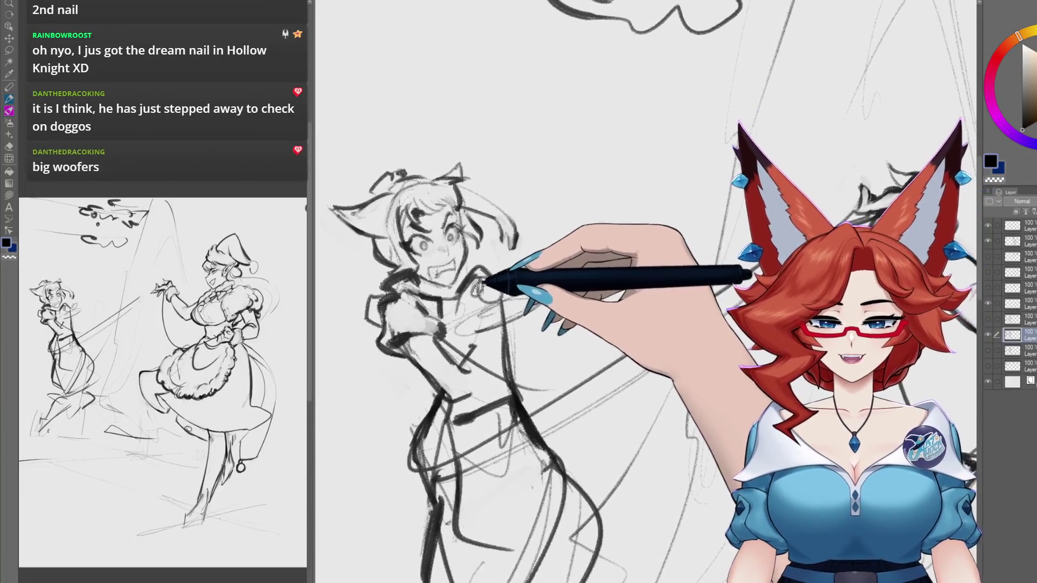
left_click_drag(475, 272, 508, 295)
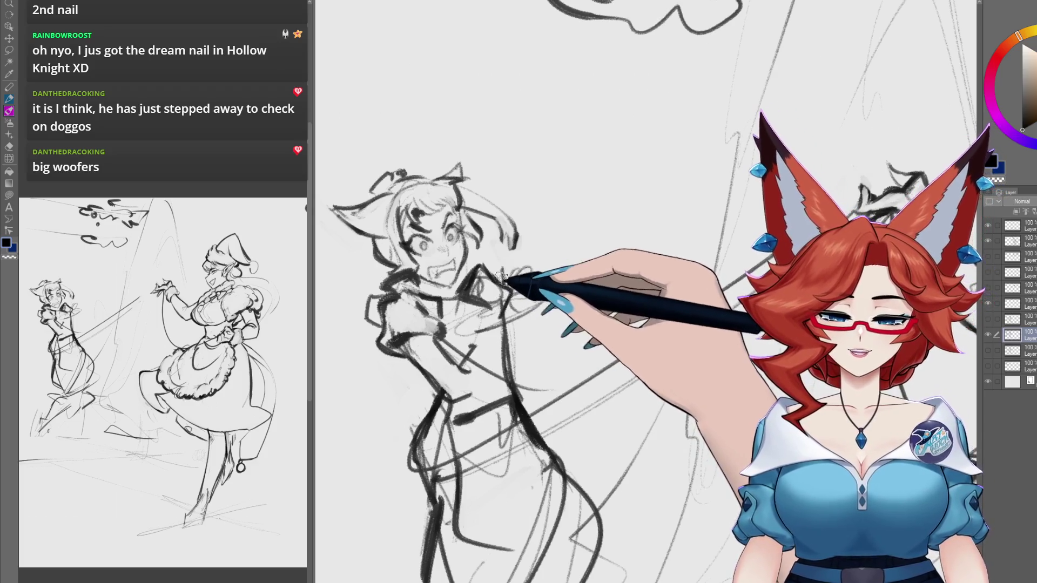
left_click_drag(511, 259, 546, 281)
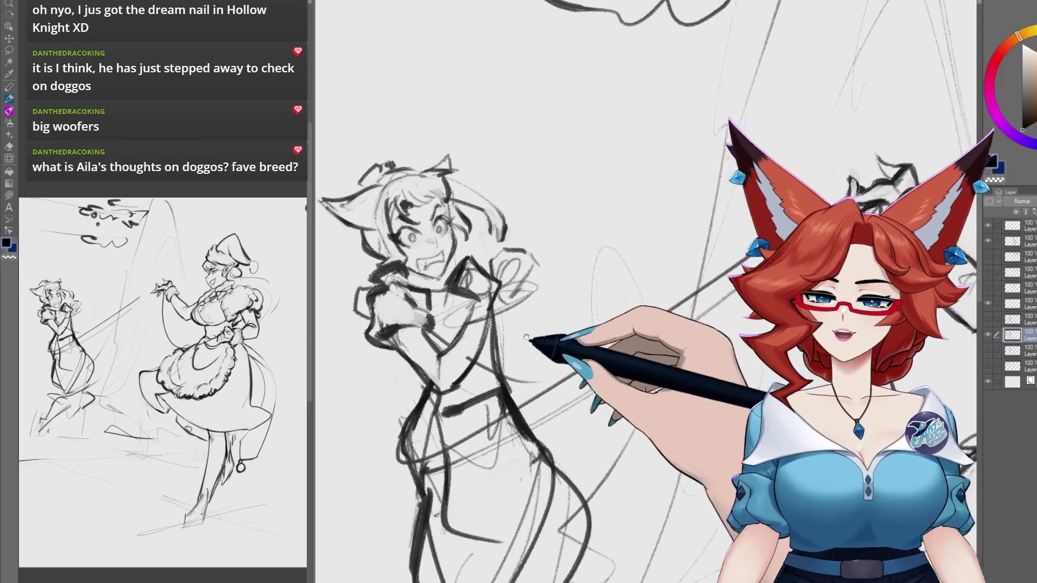
left_click_drag(539, 350, 523, 340)
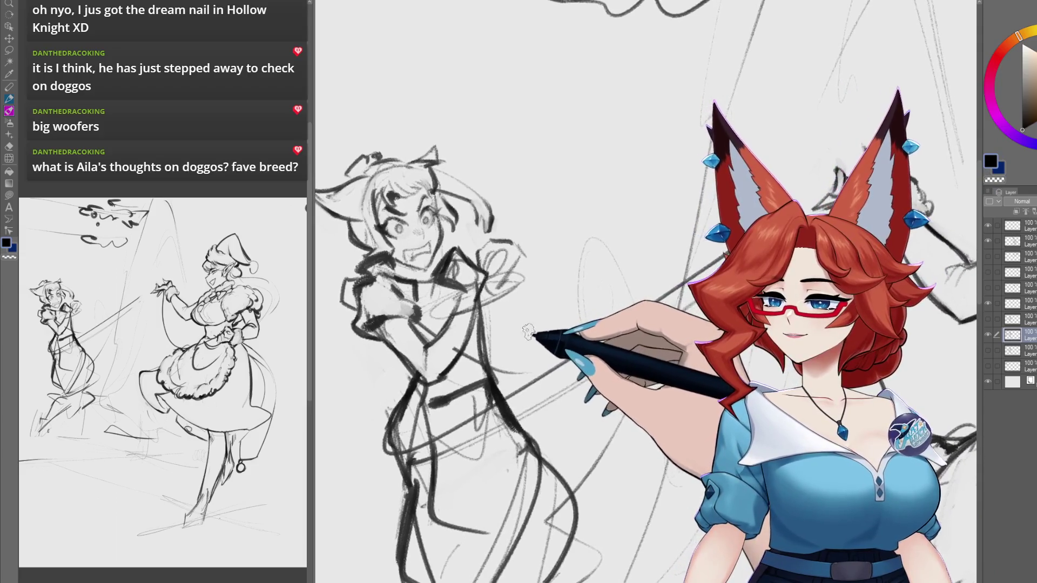
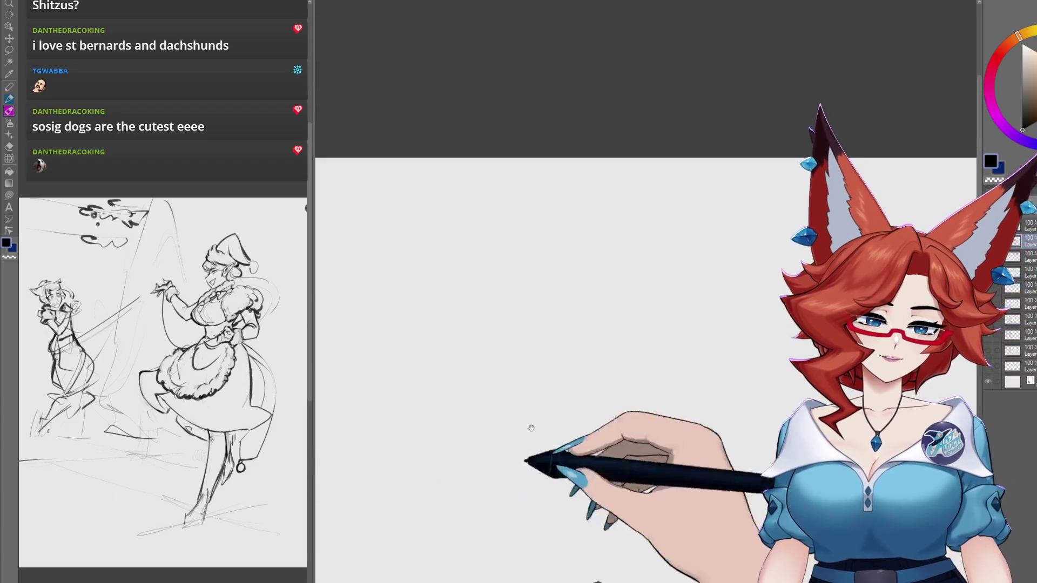
Step: Sketch the dachshund's head with a dotted eye, pointed ear and lower jaw line
scroll(567, 329, "down", 2)
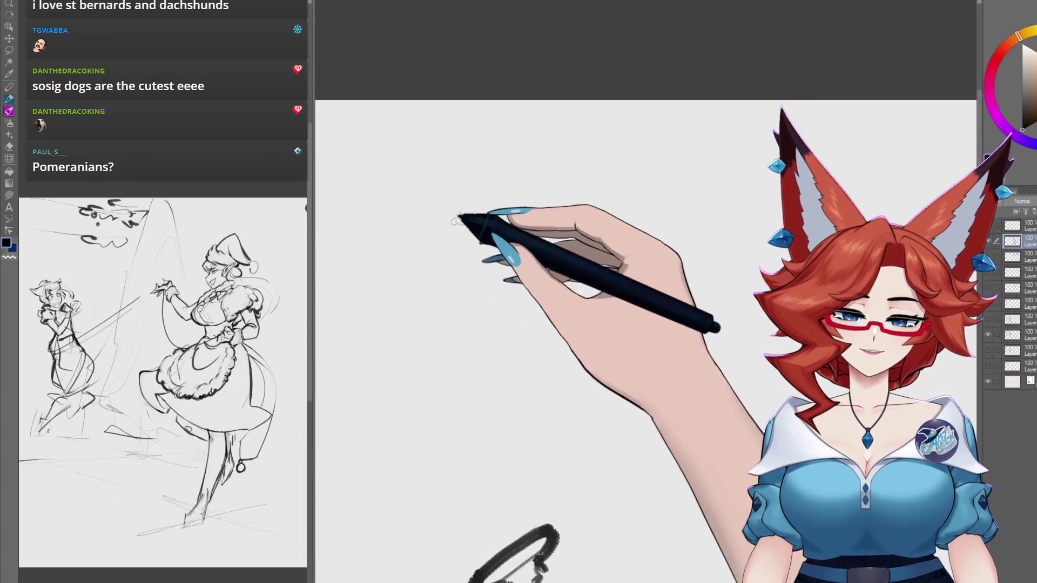
mouse_move(452, 226)
left_mouse_down()
mouse_move(476, 195)
mouse_move(473, 173)
mouse_move(489, 163)
mouse_move(454, 178)
mouse_move(465, 201)
left_mouse_up()
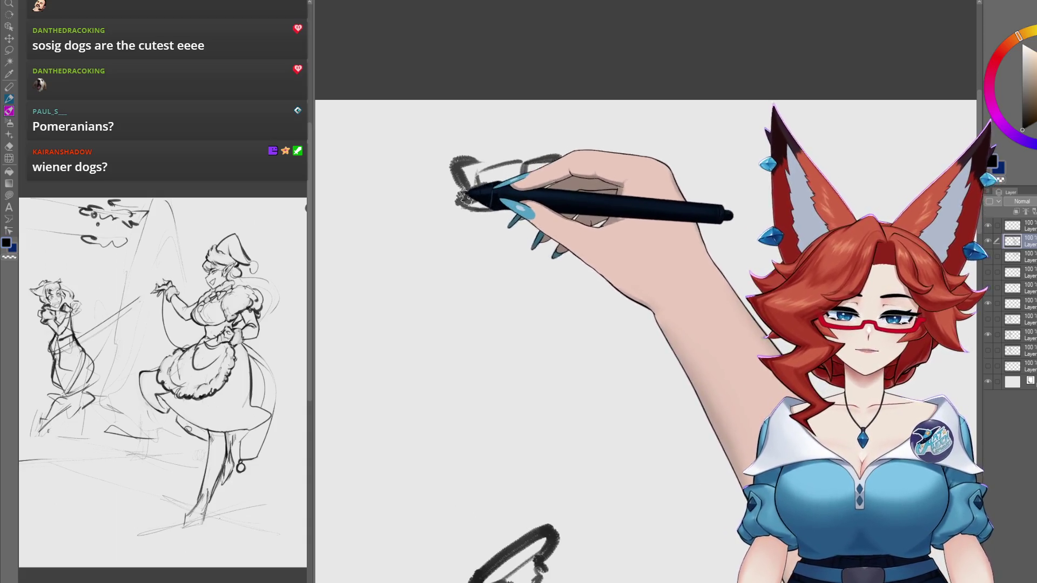
left_click(510, 183)
left_click_drag(562, 158, 537, 190)
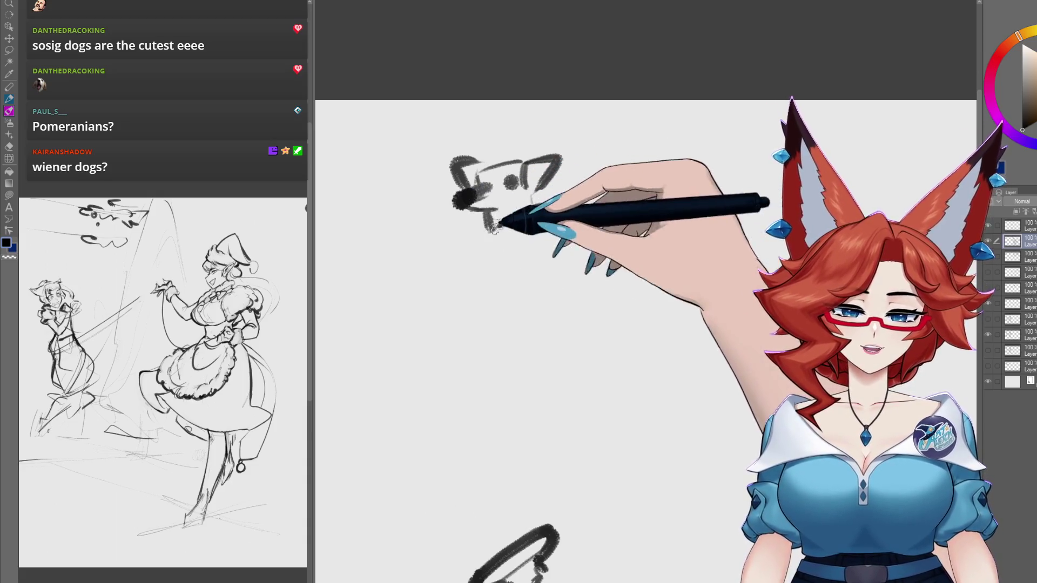
mouse_move(465, 215)
left_mouse_down()
mouse_move(543, 204)
mouse_move(632, 212)
left_mouse_up()
Step: Add the dachshund's long back and belly, curled tail, slanted front leg and rear legs
mouse_move(496, 243)
left_mouse_down()
mouse_move(497, 270)
mouse_move(657, 272)
left_mouse_up()
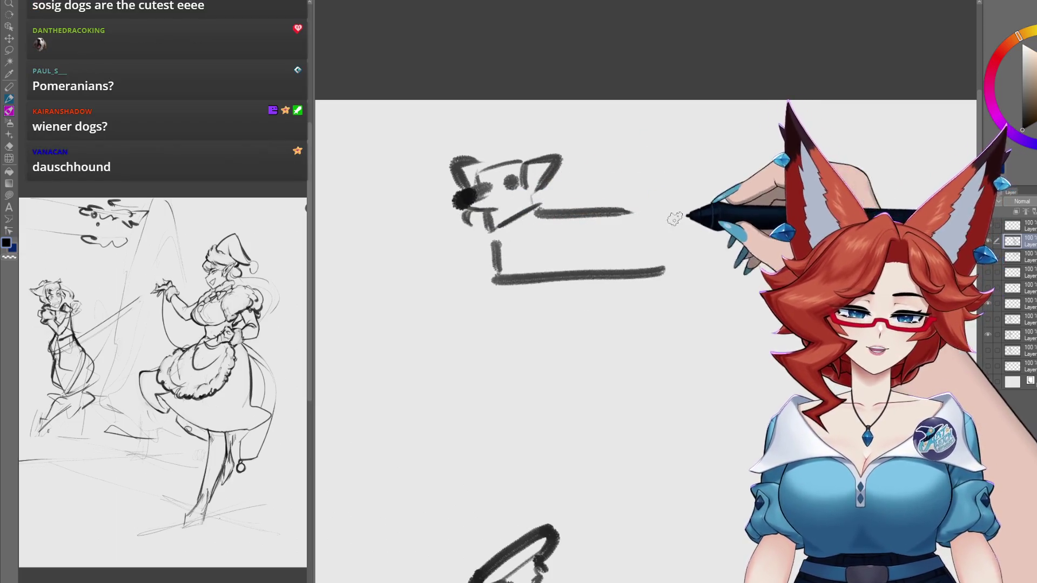
left_click_drag(694, 210, 719, 213)
left_click_drag(632, 212, 678, 216)
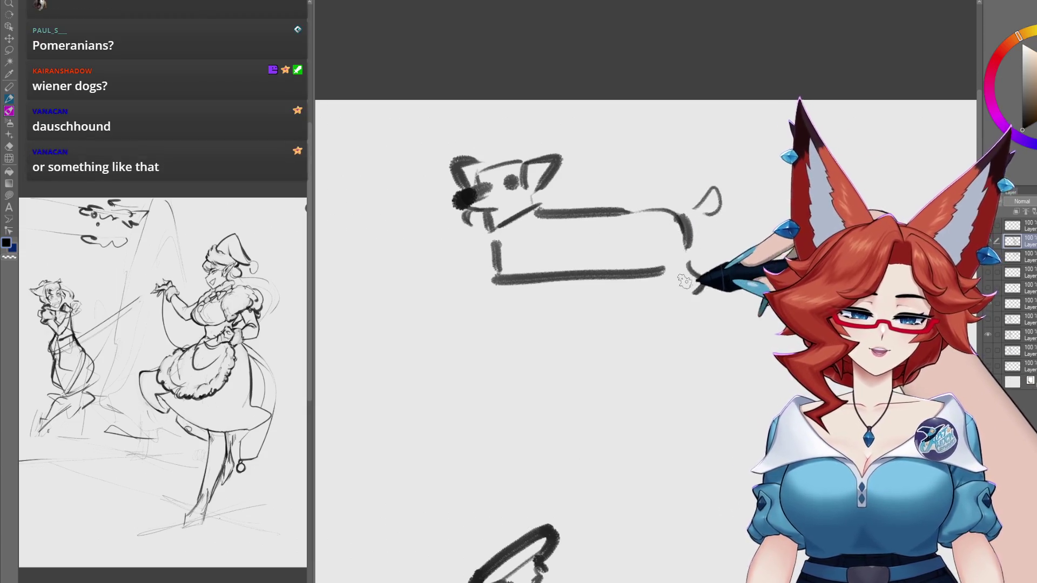
left_click_drag(522, 286, 502, 319)
mouse_move(689, 265)
left_mouse_down()
mouse_move(683, 300)
mouse_move(664, 308)
left_mouse_up()
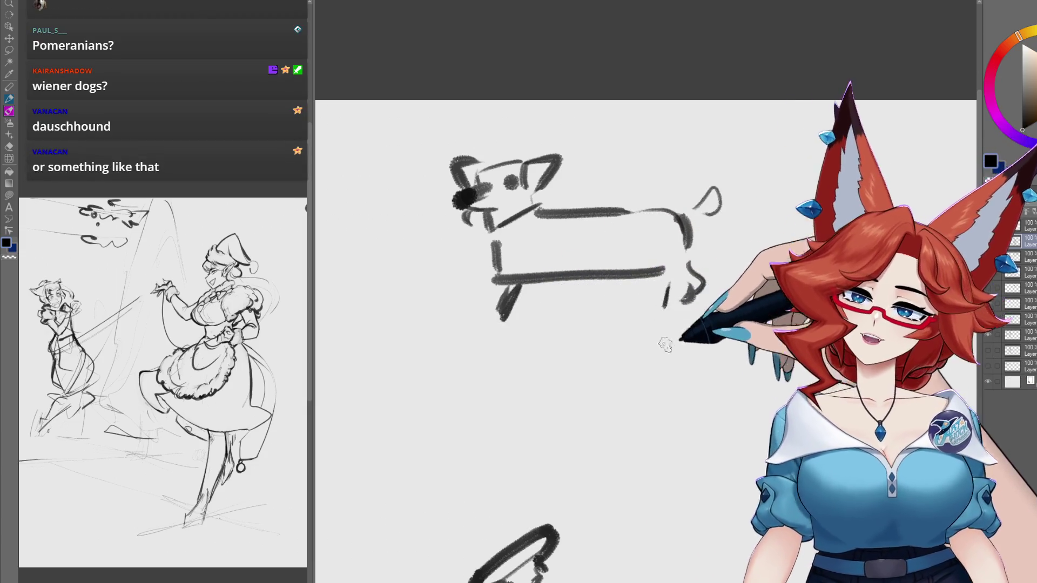
left_click_drag(735, 413, 549, 302)
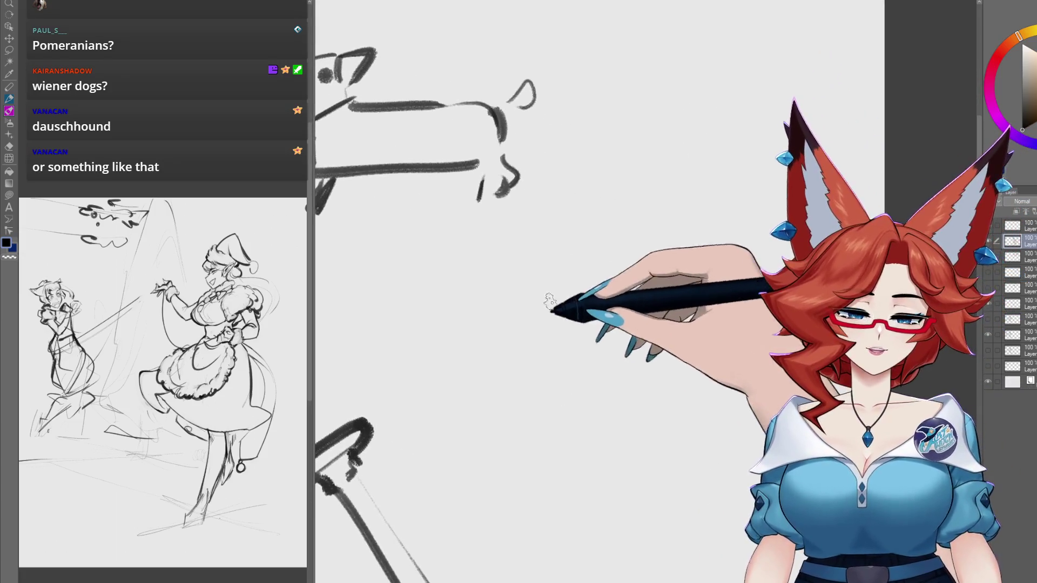
Step: Draw a borzoi-style dog head with a long muzzle, floppy ears and zigzag fur
left_click_drag(582, 260, 665, 227)
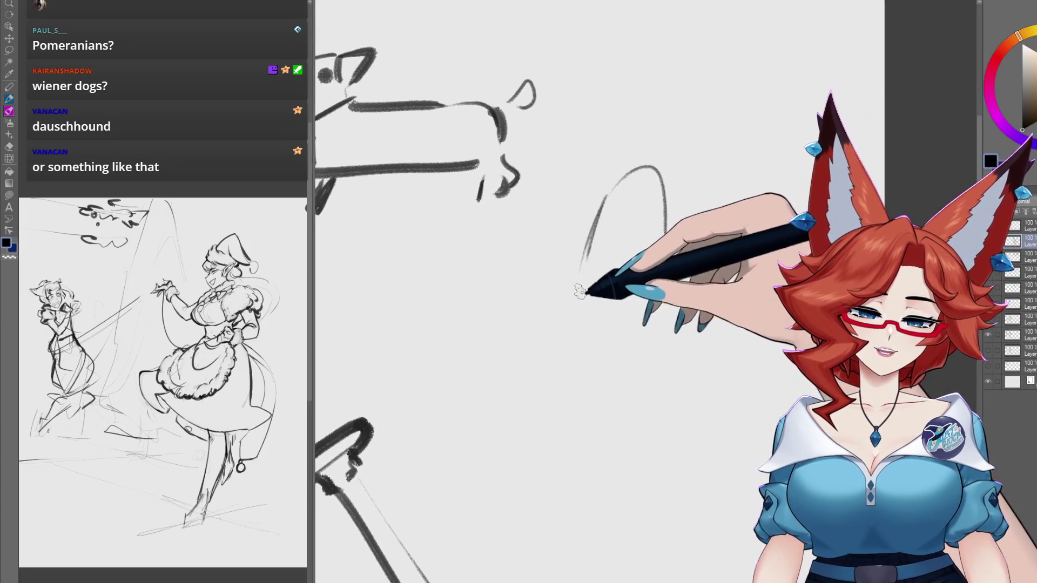
mouse_move(583, 289)
left_mouse_down()
mouse_move(554, 433)
mouse_move(562, 464)
mouse_move(654, 318)
mouse_move(696, 275)
left_mouse_up()
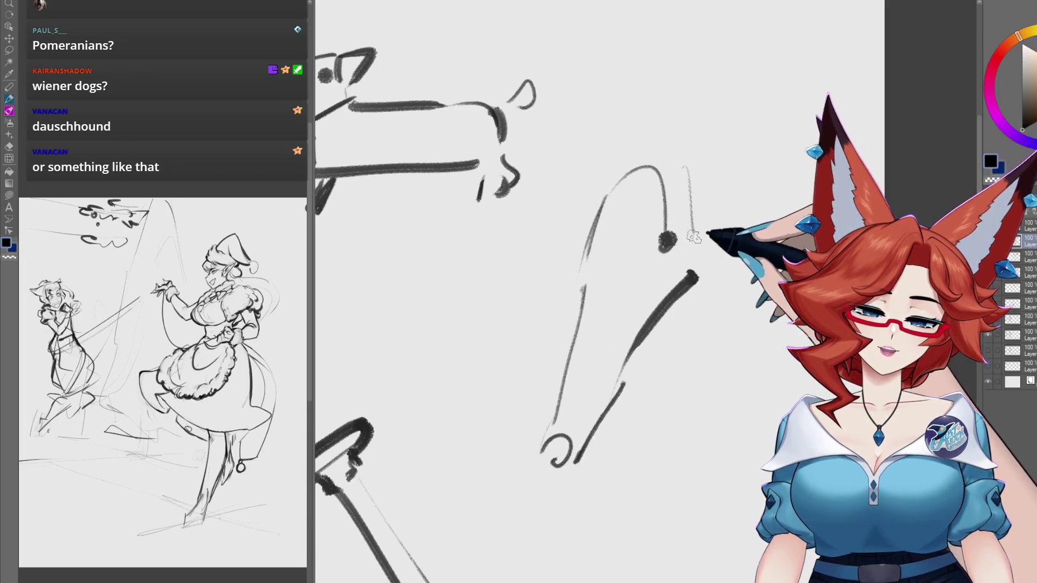
left_click_drag(685, 359, 724, 332)
left_click_drag(689, 174, 743, 205)
mouse_move(548, 251)
left_mouse_down()
mouse_move(597, 161)
mouse_move(562, 286)
left_mouse_up()
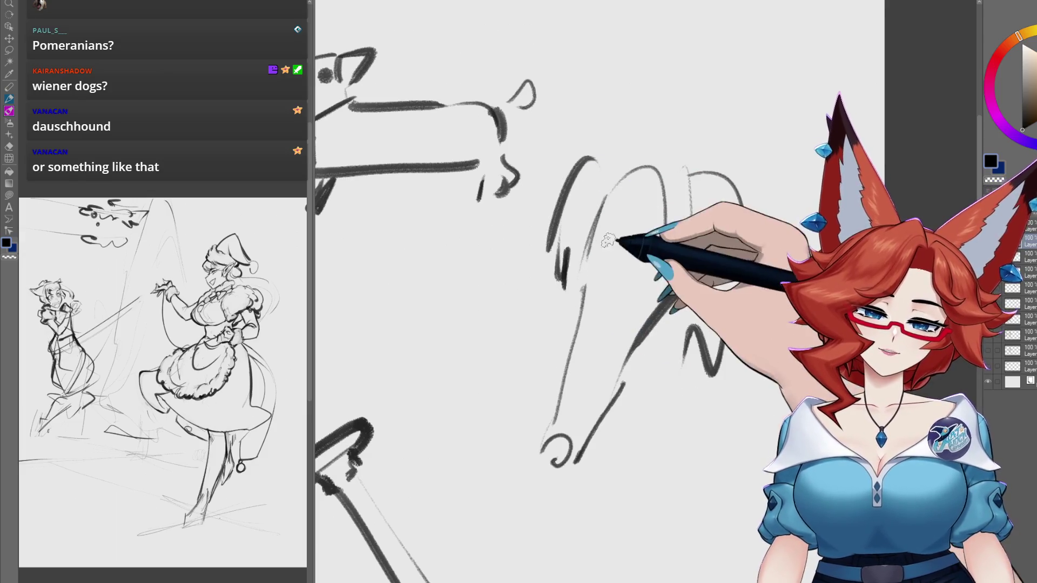
left_click_drag(674, 444, 663, 393)
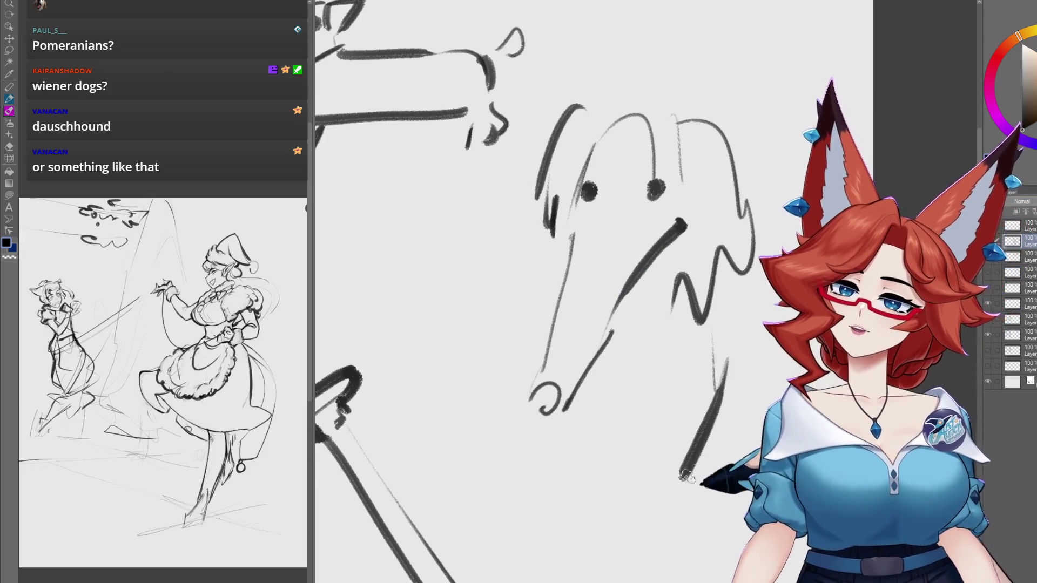
left_click_drag(586, 473, 667, 478)
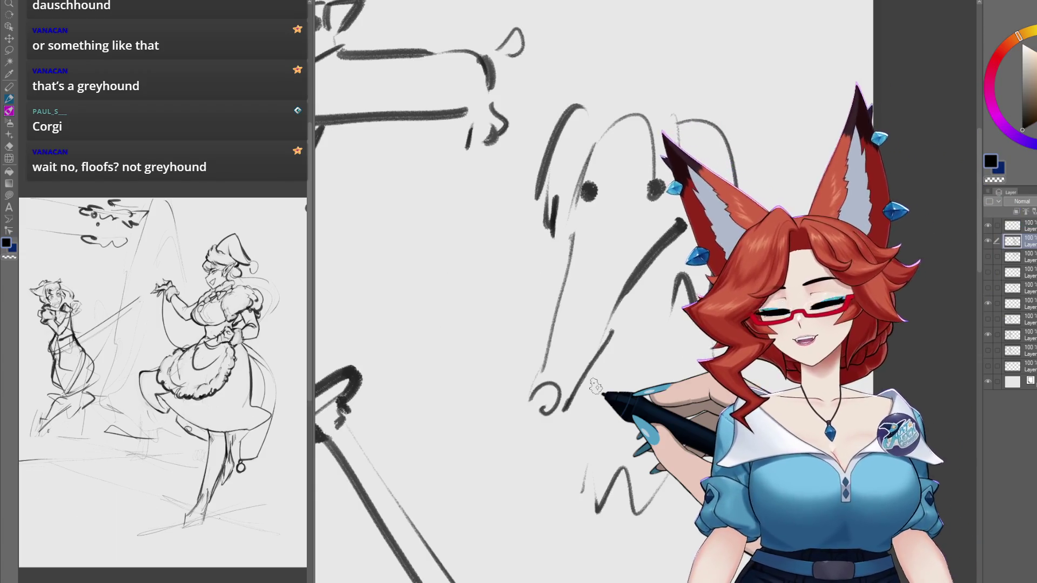
Step: Give the dachshund a curled tail and a short hind leg
left_click_drag(537, 213, 628, 253)
left_click_drag(582, 145, 579, 181)
left_click_drag(562, 167, 559, 187)
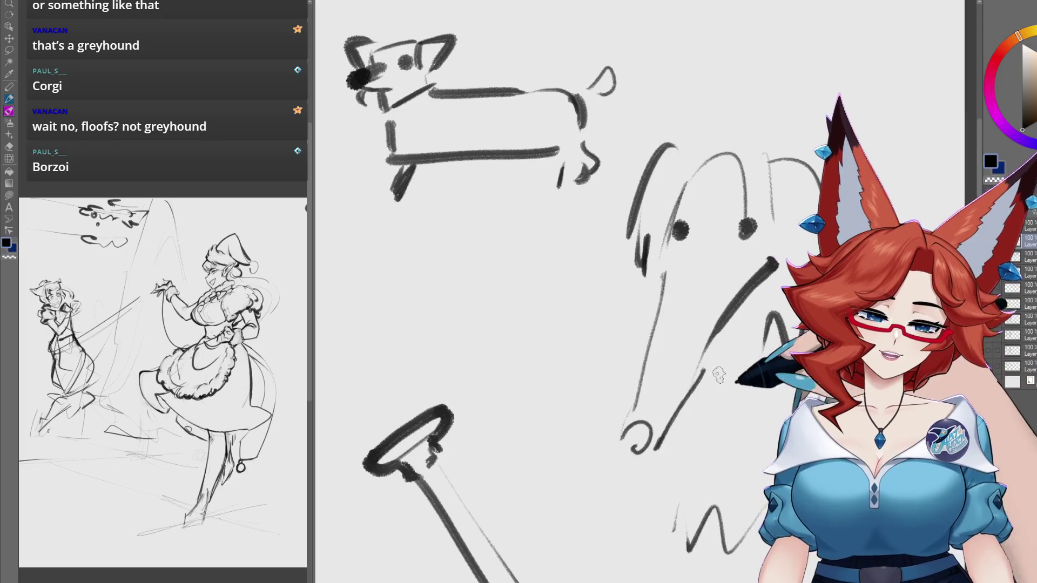
left_click_drag(719, 374, 630, 348)
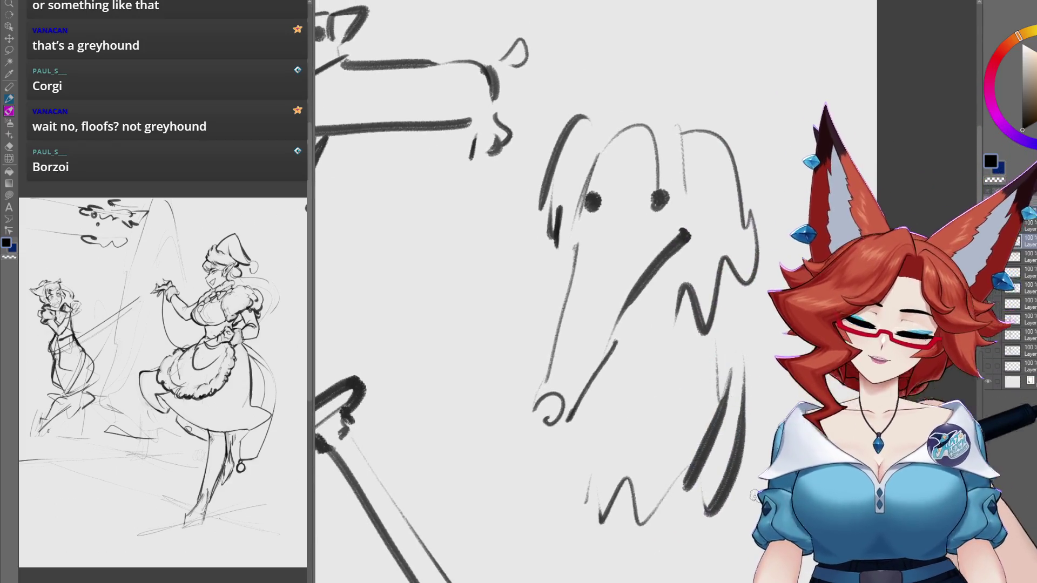
scroll(754, 410, "down", 2)
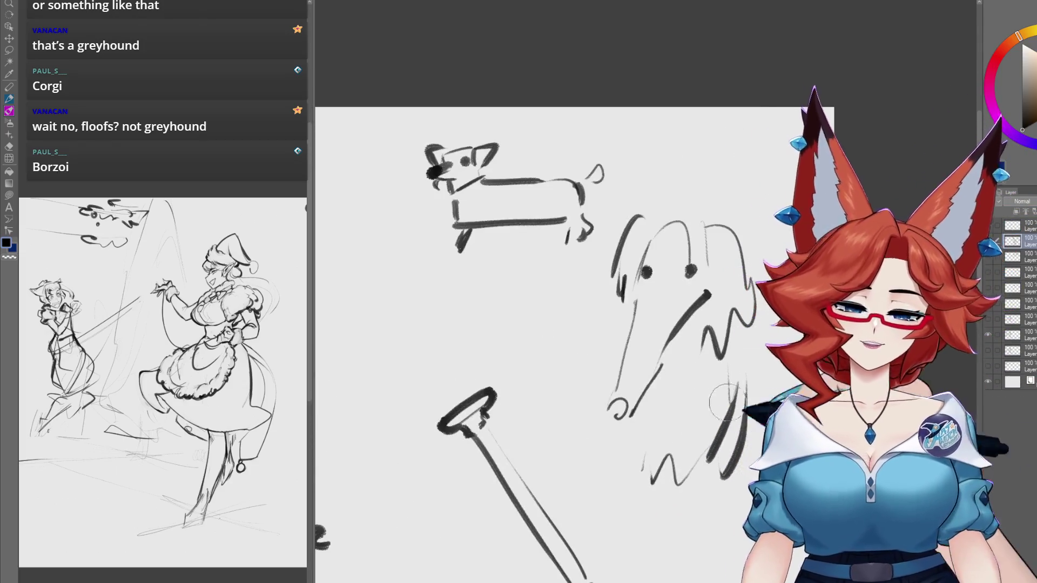
Step: Erase the long-muzzled dog, its leftover strokes, and the dachshund doodle
left_click_drag(724, 463, 700, 317)
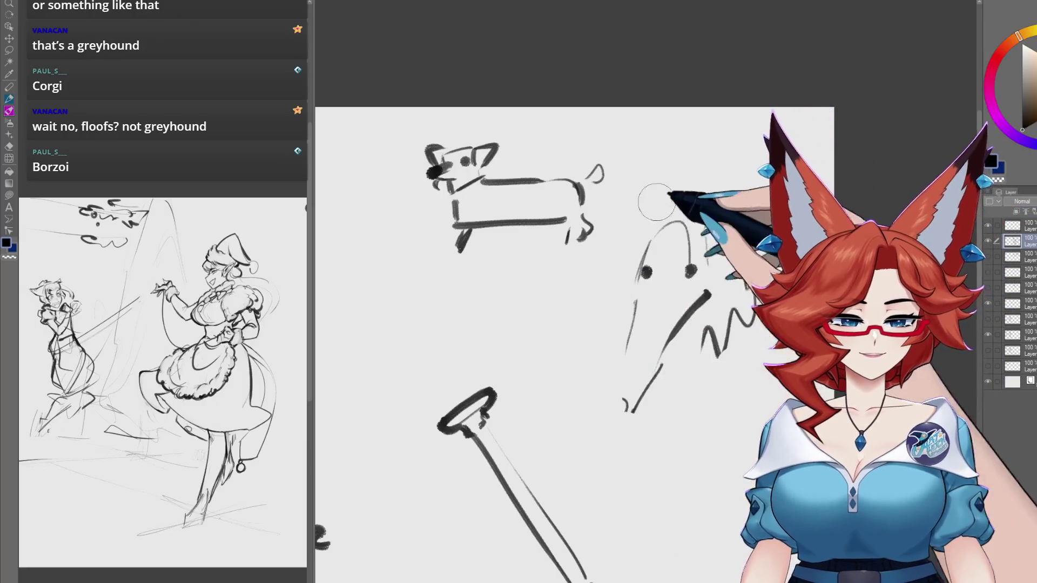
left_click_drag(632, 408, 704, 340)
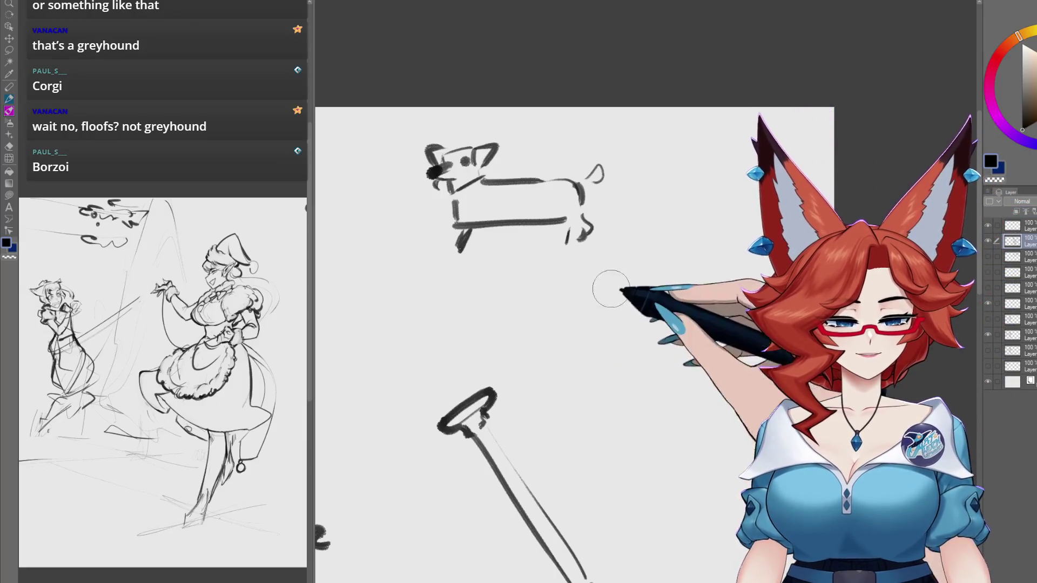
left_click_drag(611, 288, 547, 159)
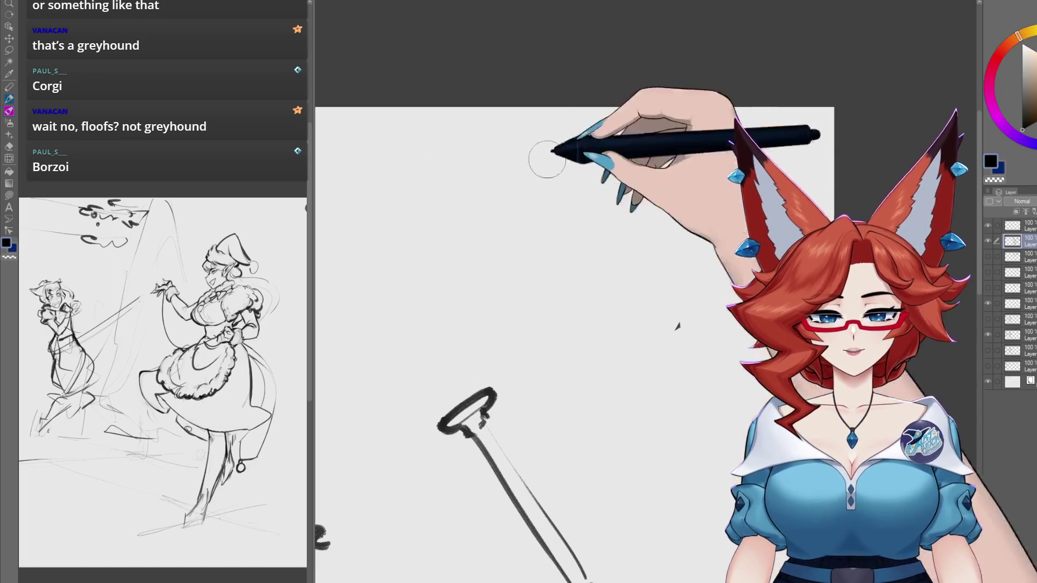
Step: Pan past the page title and text notes back to the character sketch
left_click_drag(511, 392, 727, 328)
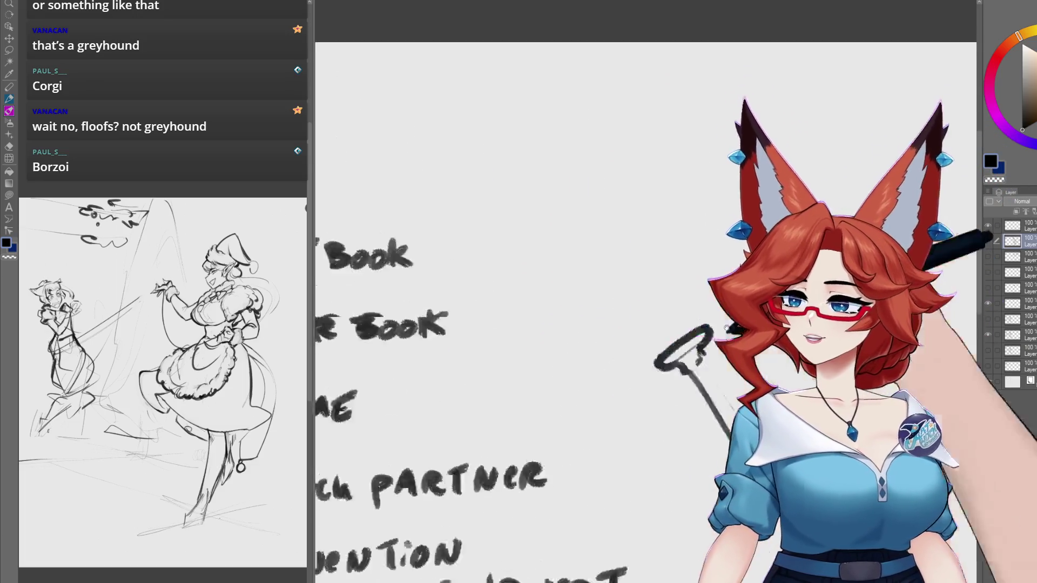
left_click_drag(371, 402, 657, 337)
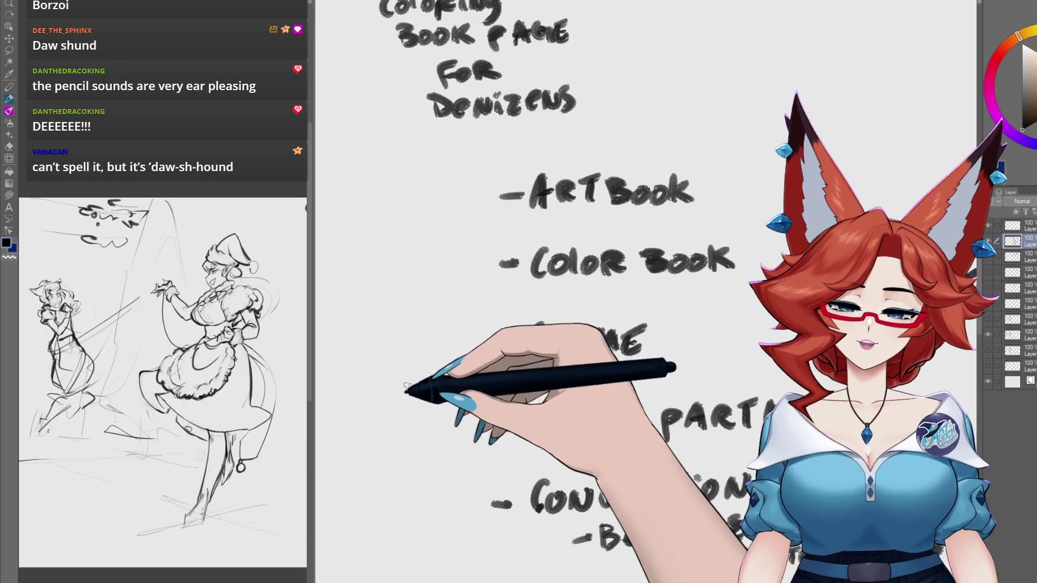
mouse_move(412, 427)
left_mouse_down()
mouse_move(628, 347)
mouse_move(668, 348)
mouse_move(544, 384)
left_mouse_up()
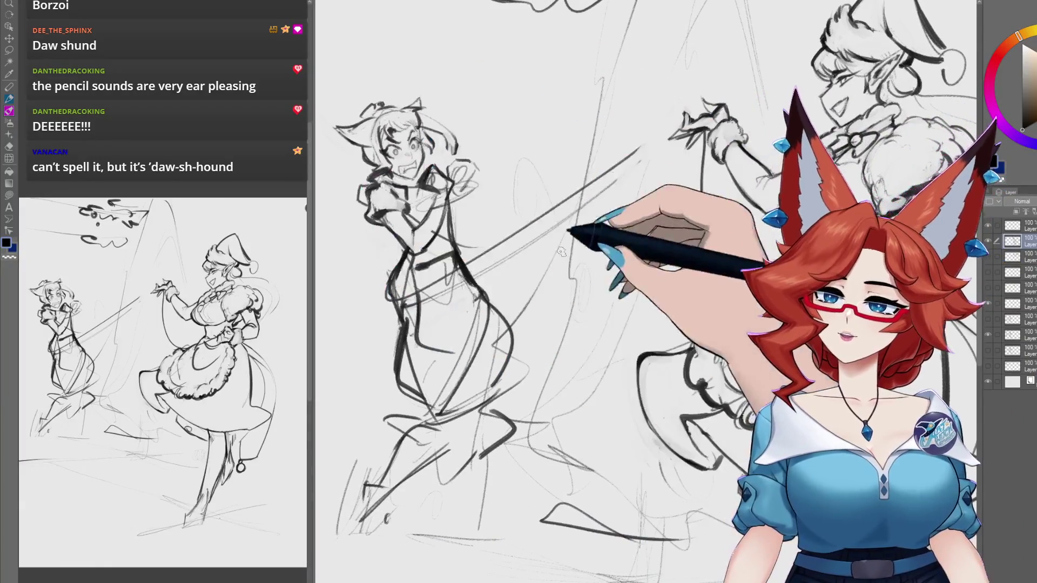
Step: Switch to the Pen tool, centre the Santa-hat maid, and make the fifth layer the working layer
left_click(9, 99)
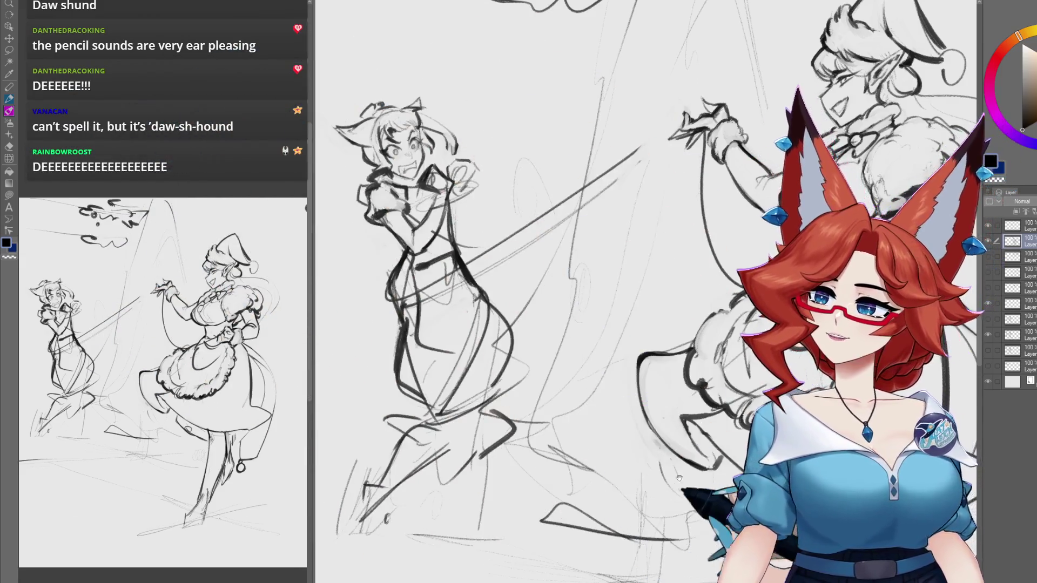
left_click_drag(680, 478, 566, 494)
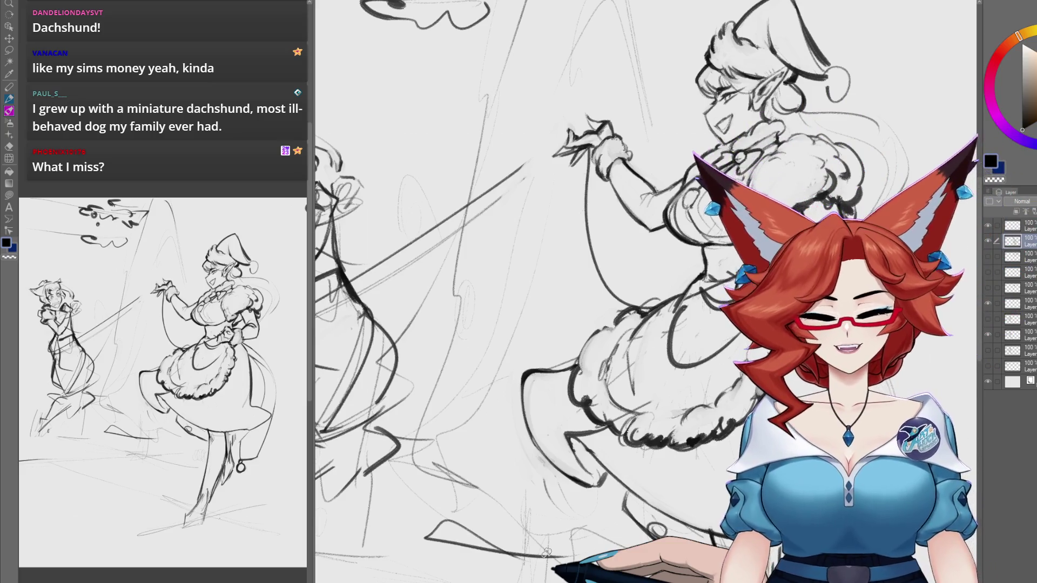
left_click(1012, 287)
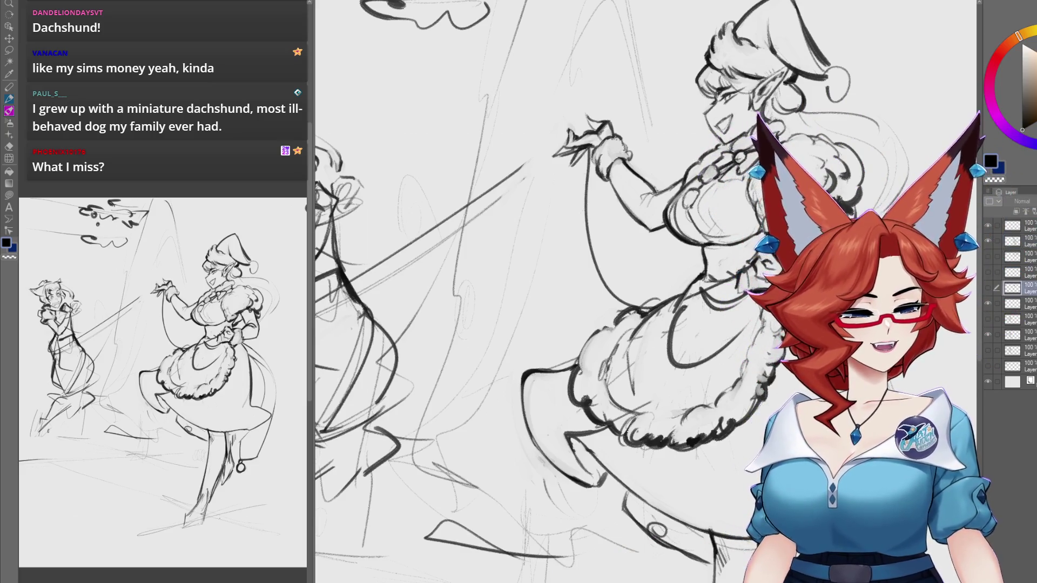